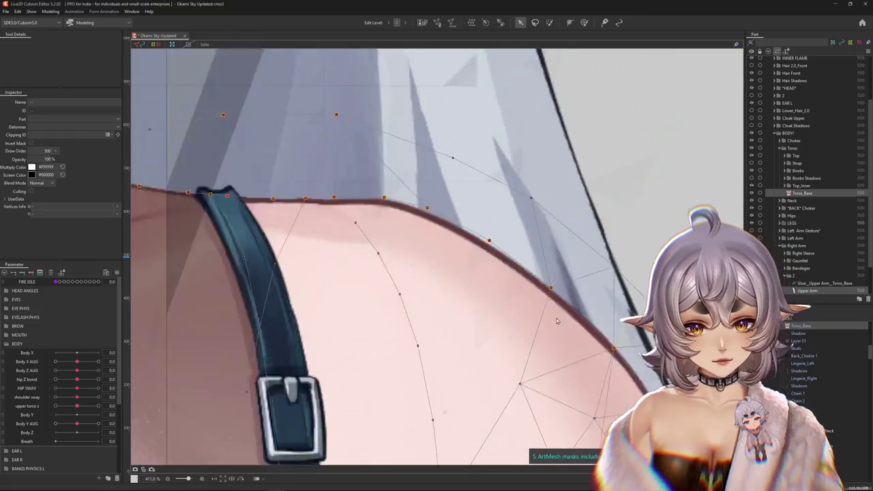
Step: Inspect the shoulder mesh by trying brush deforming and opening mesh editing on it
scroll(555, 309, up, 3)
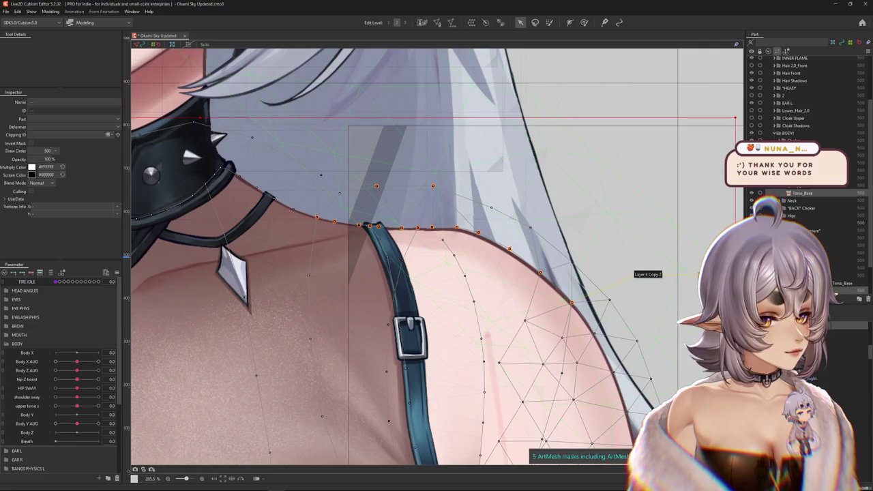
scroll(478, 286, down, 3)
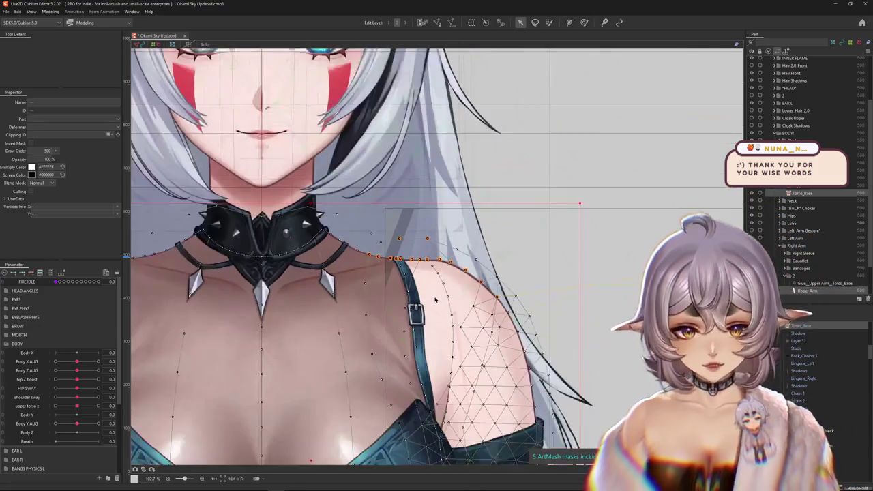
scroll(454, 280, down, 1)
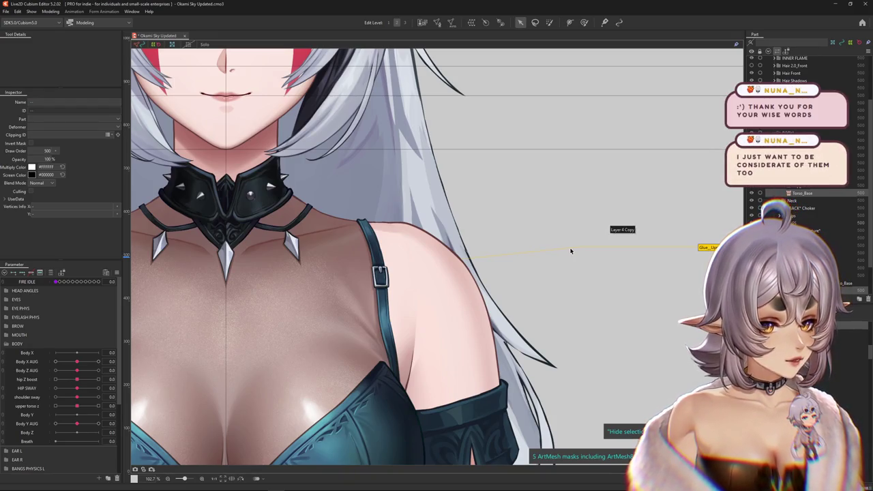
click(584, 22)
scroll(468, 205, up, 3)
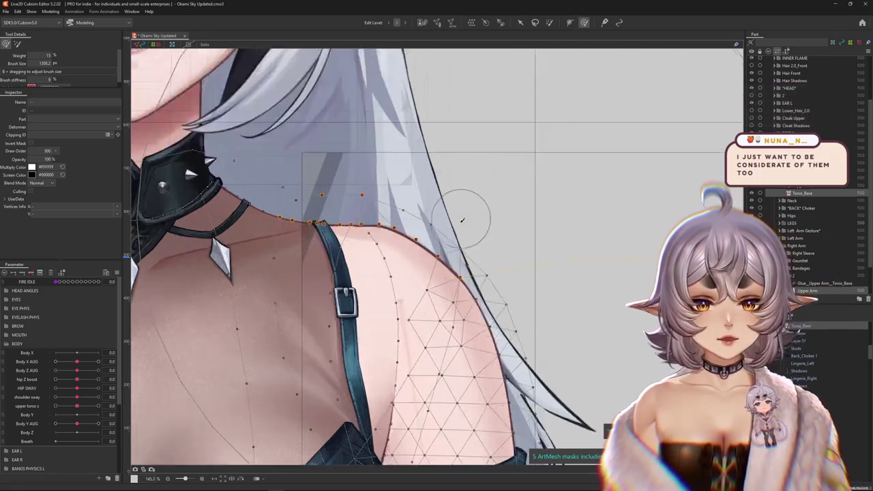
scroll(484, 256, up, 2)
scroll(381, 142, down, 5)
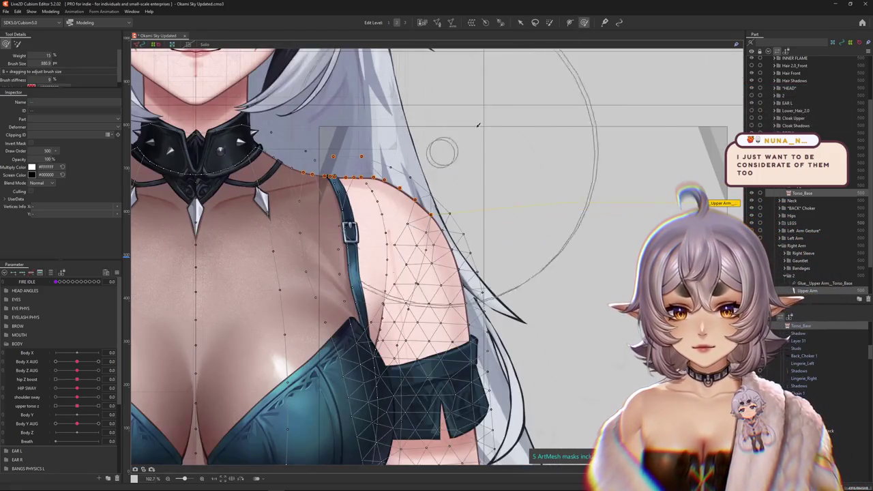
click(438, 22)
Step: Leave mesh editing without changes, select the chest mesh, and start Glue from plain selection
scroll(354, 188, up, 6)
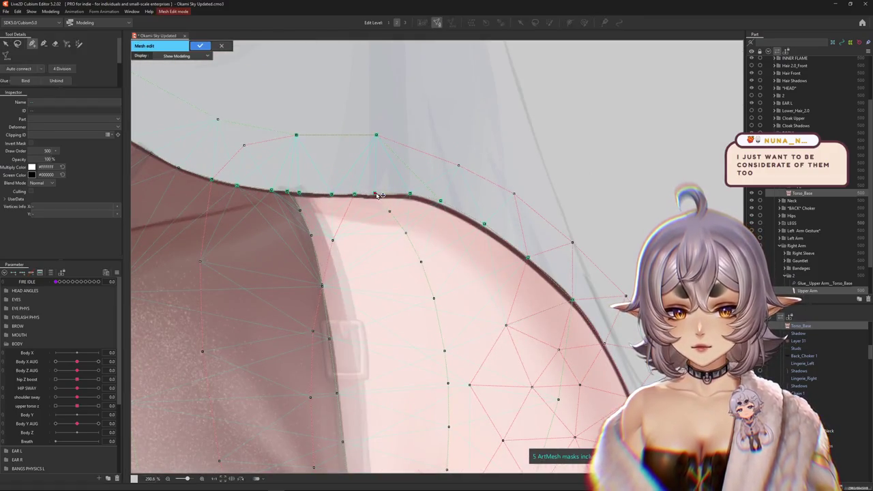
click(221, 46)
scroll(341, 204, down, 8)
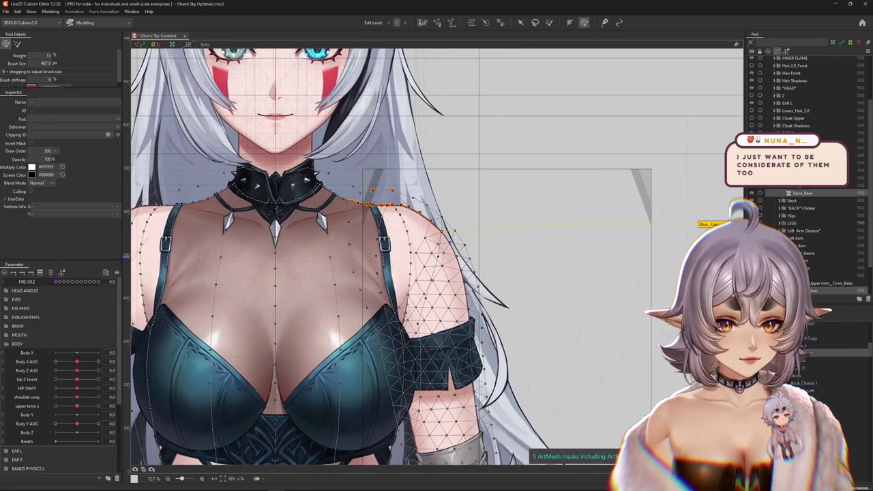
click(810, 254)
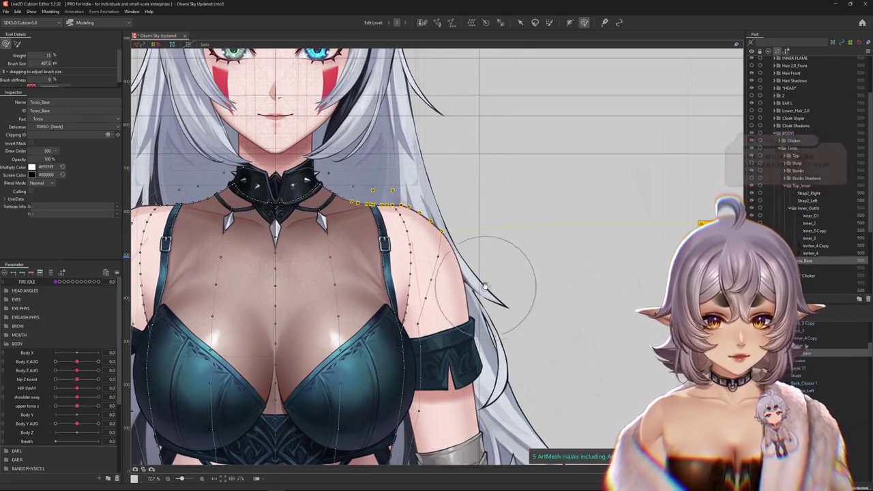
scroll(382, 218, up, 3)
drag(589, 291, 507, 296)
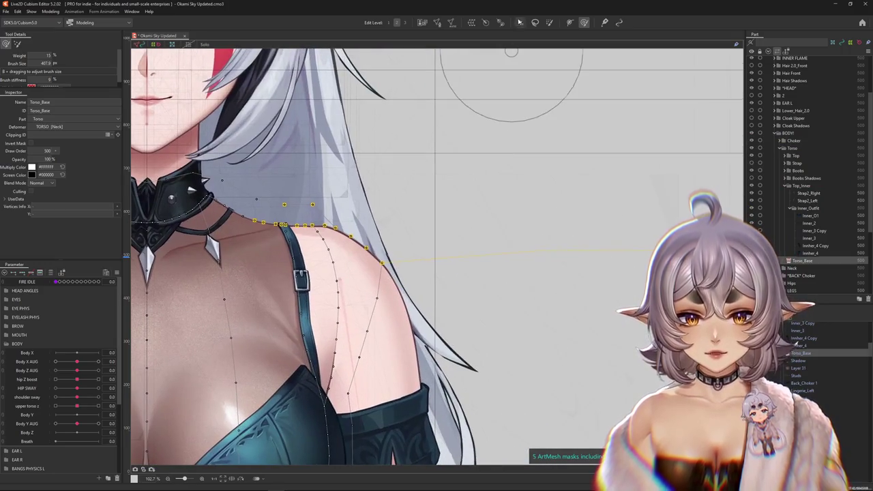
click(520, 22)
click(604, 23)
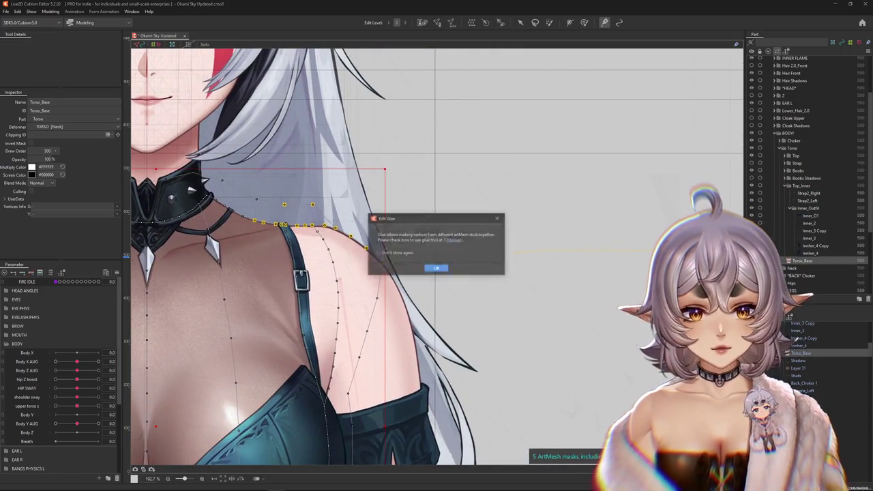
Step: Accept the glue notice to create Glue_Upper Arm_Torso_Base, then zoom to check the shoulder
click(491, 269)
scroll(539, 293, down, 3)
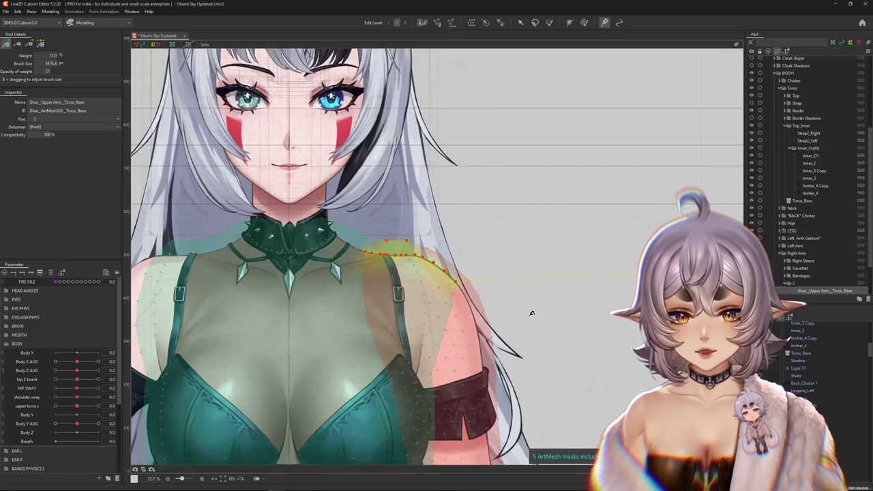
scroll(474, 280, down, 3)
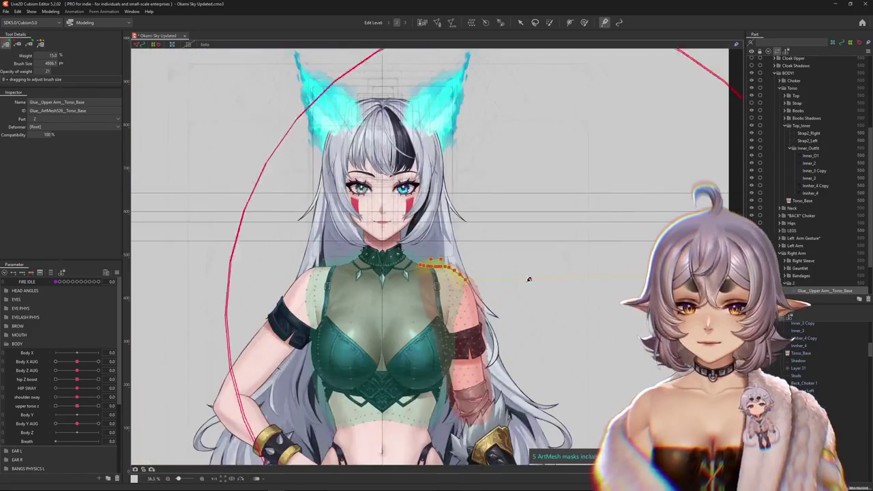
scroll(494, 296, up, 5)
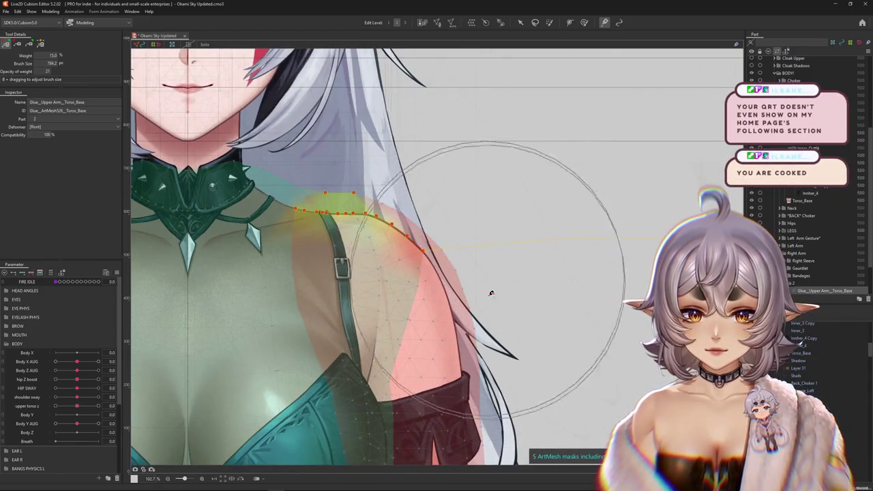
scroll(492, 293, down, 2)
scroll(367, 226, up, 2)
scroll(368, 205, up, 1)
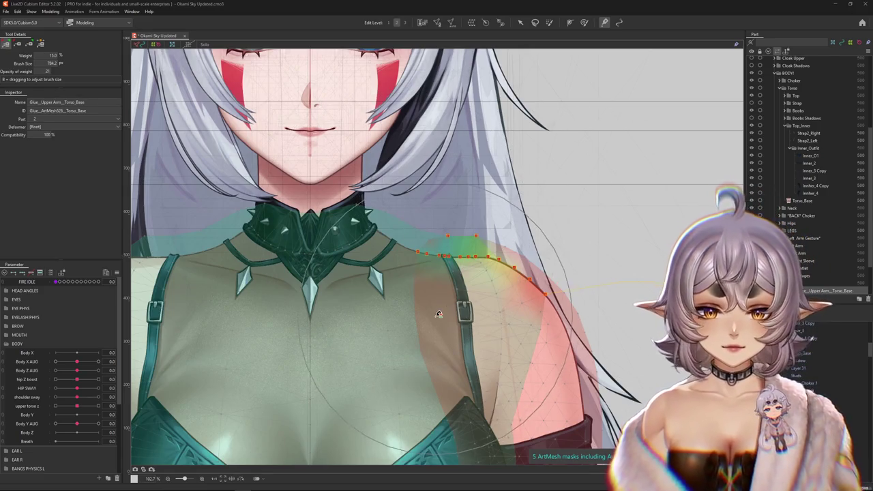
drag(413, 233, 404, 243)
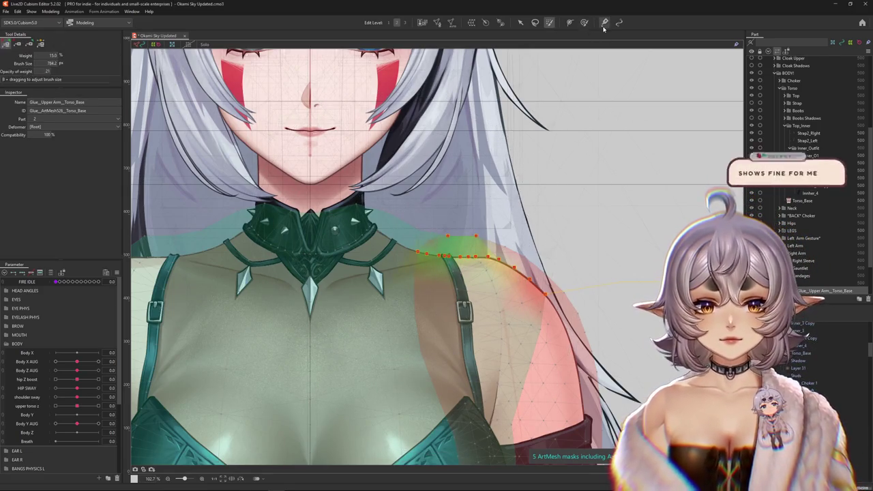
Step: Repaint stronger shoulder-seam glue weights with a smaller brush, then return to the Arrow tool
scroll(404, 225, up, 2)
scroll(405, 204, up, 2)
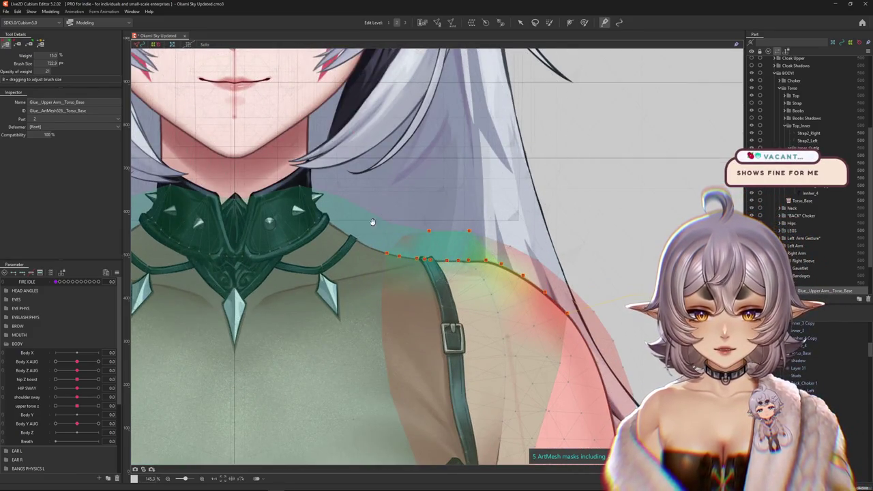
scroll(568, 295, right, 2)
mouse_move(553, 307)
mouse_down()
mouse_move(458, 351)
mouse_move(475, 291)
mouse_move(495, 279)
mouse_move(438, 288)
mouse_move(477, 263)
mouse_move(393, 238)
mouse_up()
mouse_move(547, 347)
mouse_down()
mouse_move(559, 332)
mouse_move(535, 324)
mouse_up()
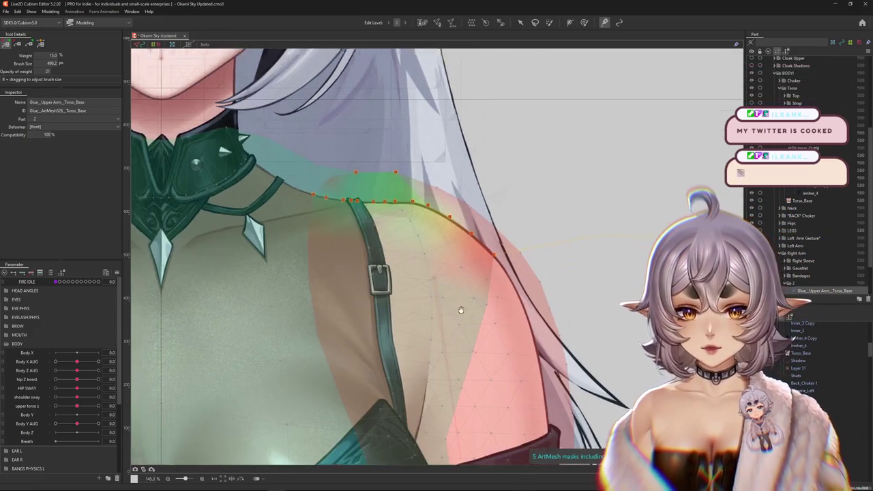
scroll(462, 306, left, 5)
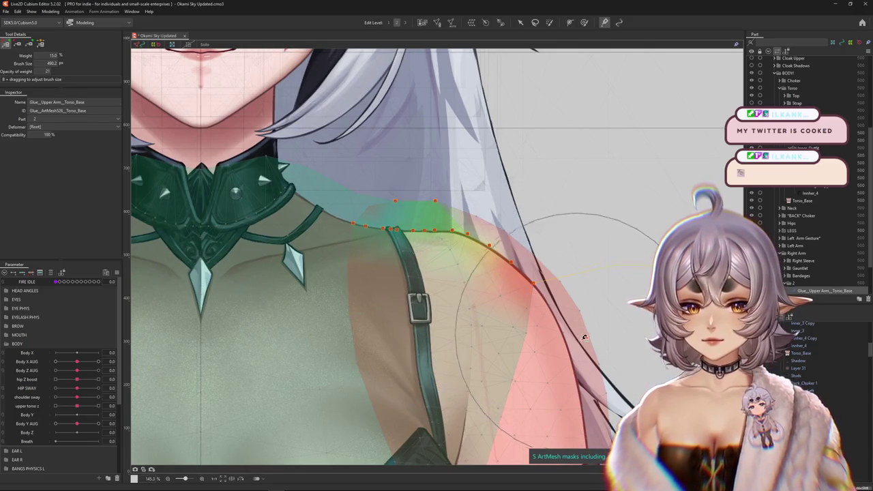
key(v)
scroll(463, 285, down, 3)
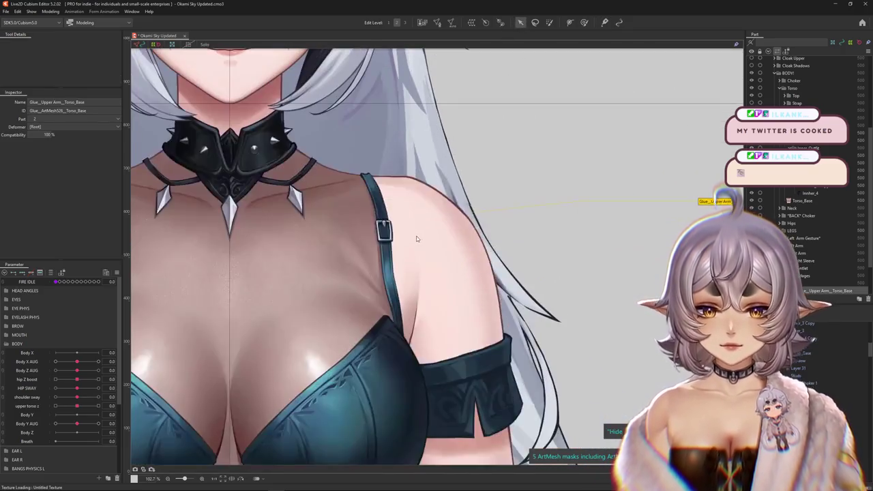
Step: Pick the Upper Arm mesh, then the Right Sleeve Rotation deformer, from the shoulder layers
scroll(490, 251, down, 8)
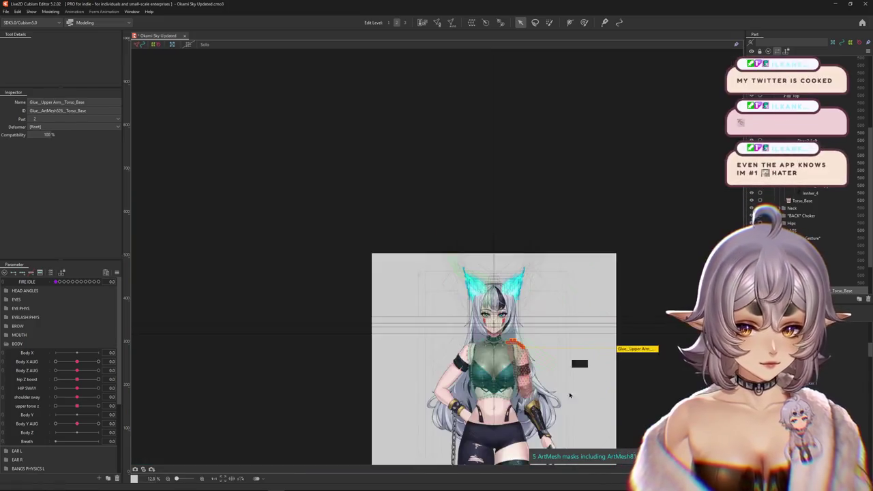
scroll(493, 259, up, 5)
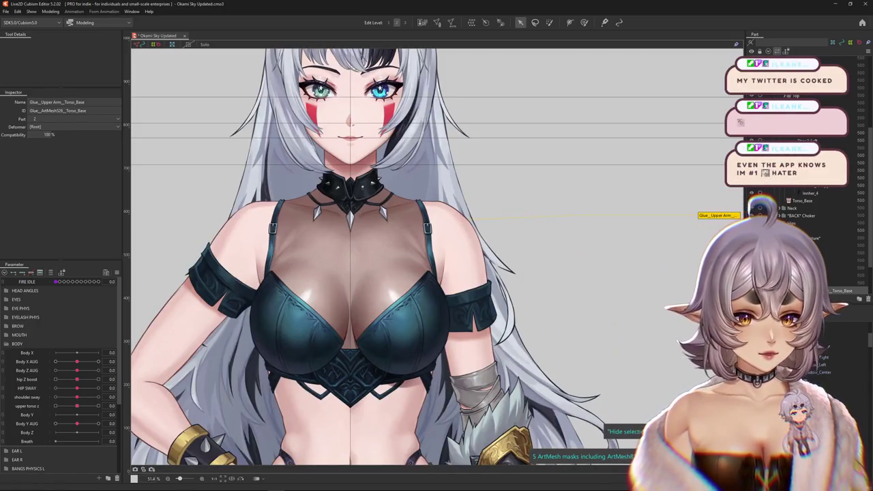
right_click(494, 285)
click(497, 346)
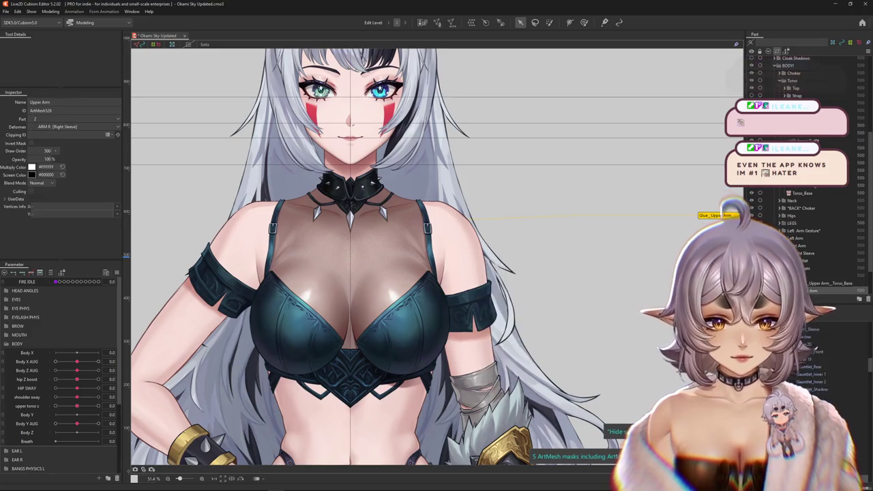
click(819, 260)
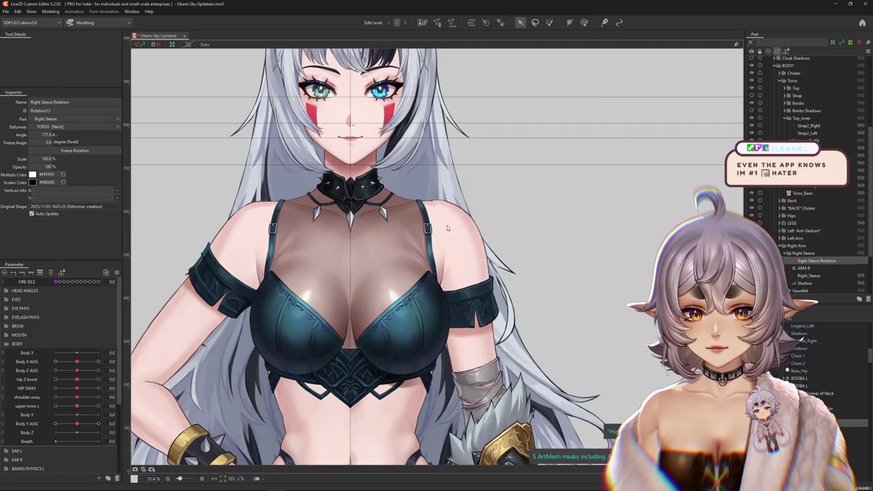
Step: Select Torso_Base and Upper Arm from the overlapping shoulder layers and open mesh editing
scroll(436, 206, up, 3)
scroll(435, 206, up, 2)
right_click(428, 210)
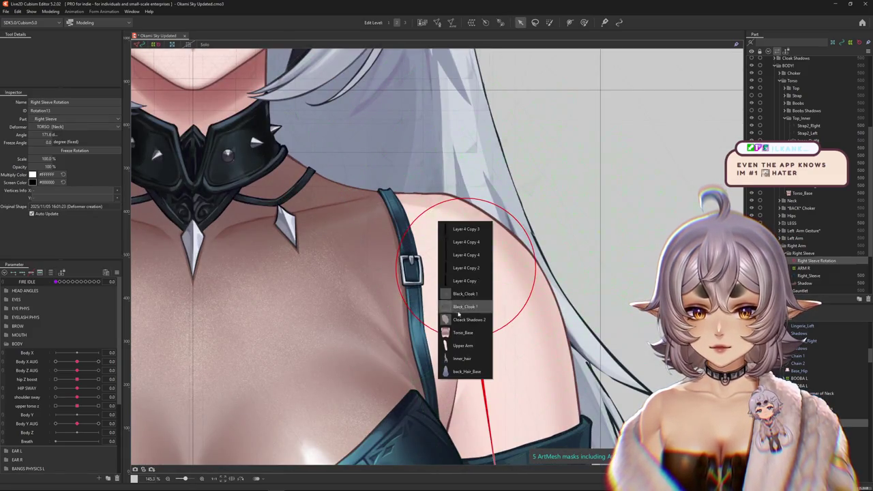
click(459, 333)
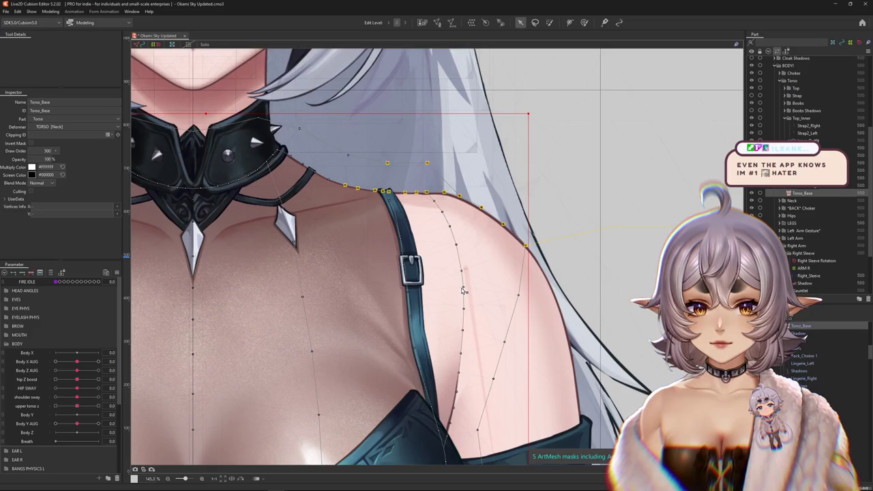
right_click(500, 297)
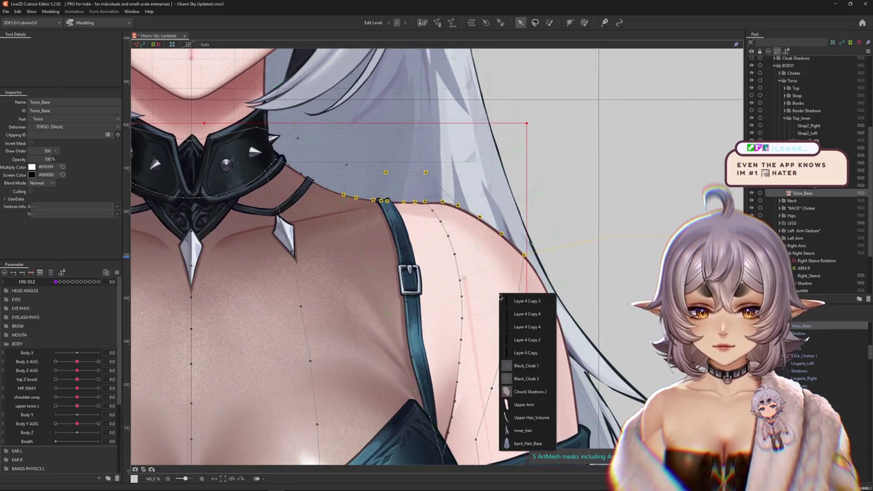
click(524, 405)
key(ctrl+e)
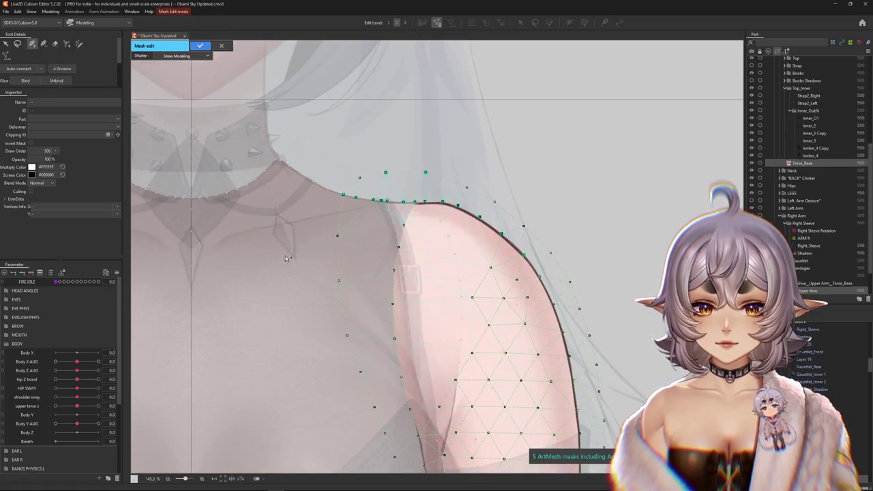
Step: Add new vertices along the Upper Arm mesh's shoulder edge
scroll(444, 224, up, 5)
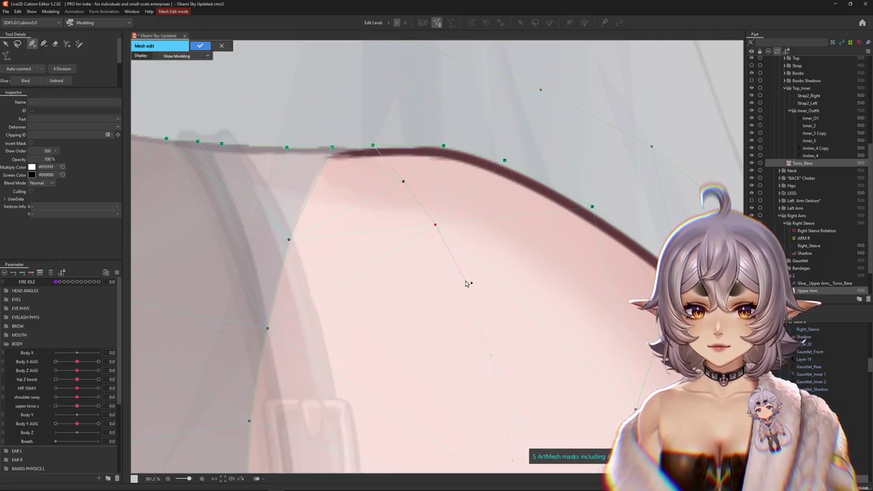
drag(494, 356, 468, 279)
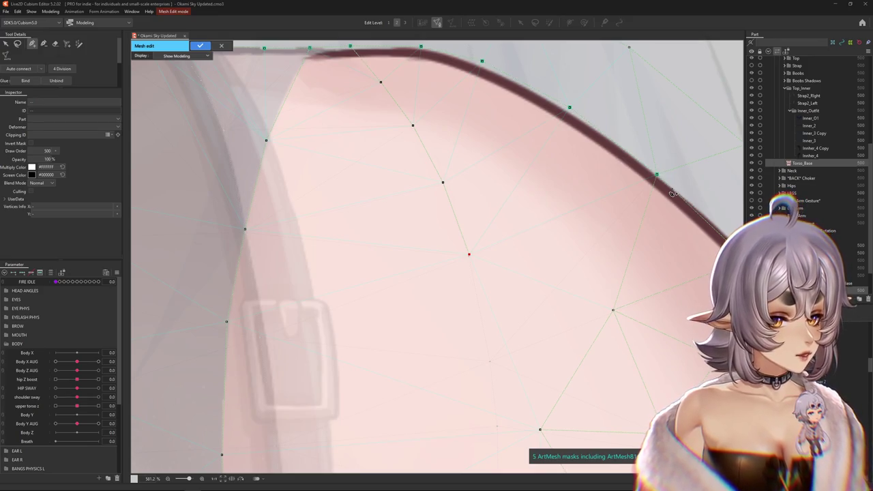
click(531, 389)
click(469, 256)
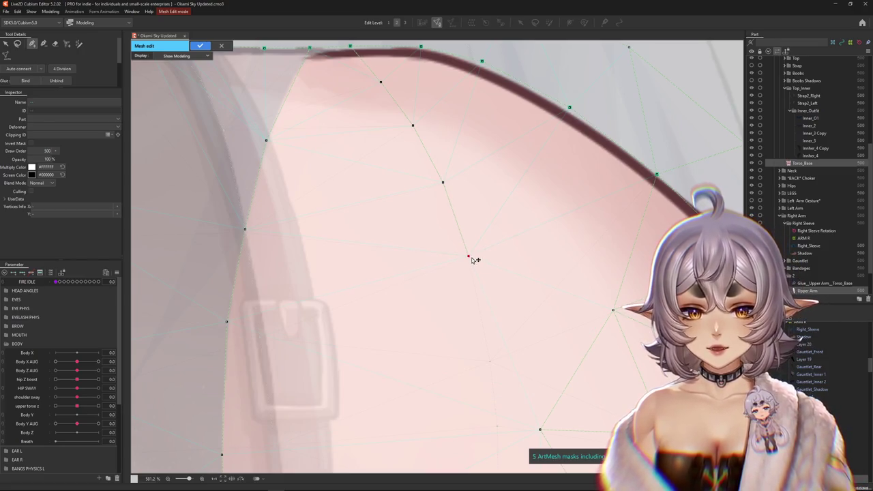
drag(491, 365, 451, 264)
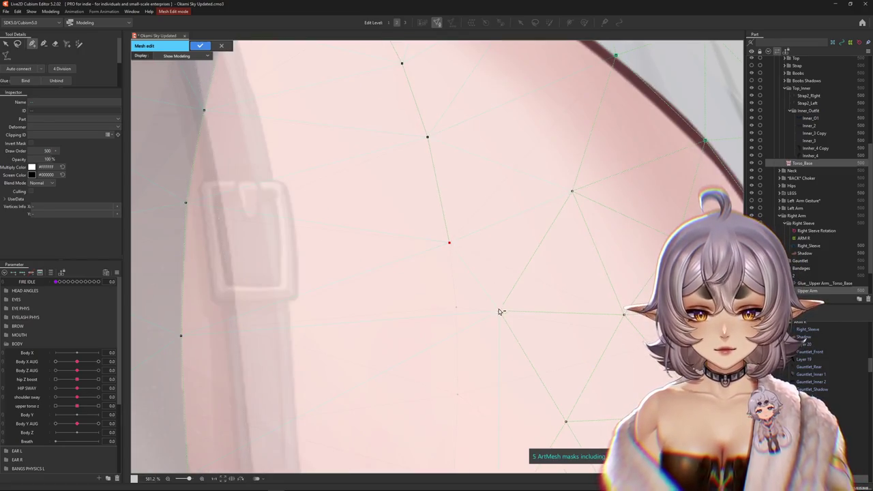
click(450, 242)
click(457, 307)
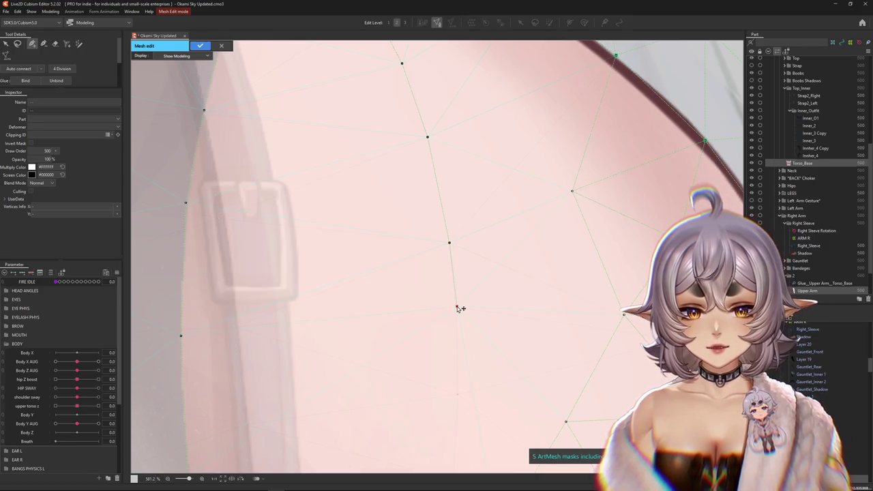
drag(460, 393, 454, 245)
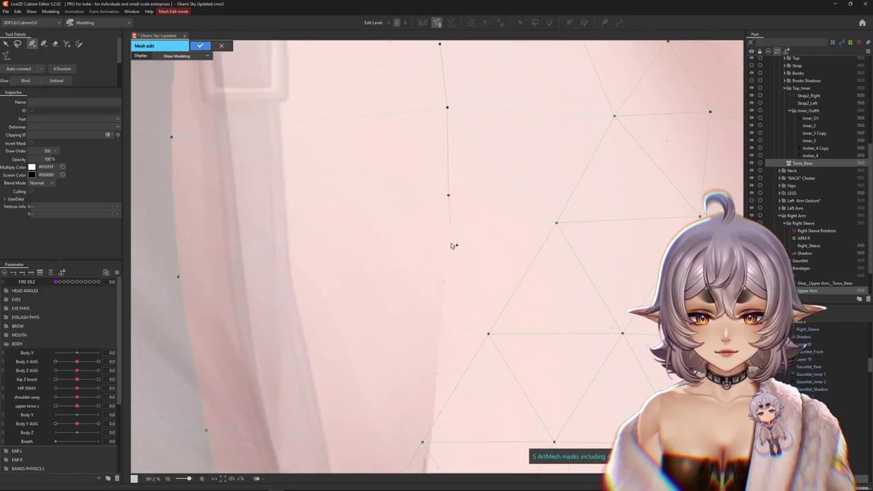
drag(439, 327, 450, 305)
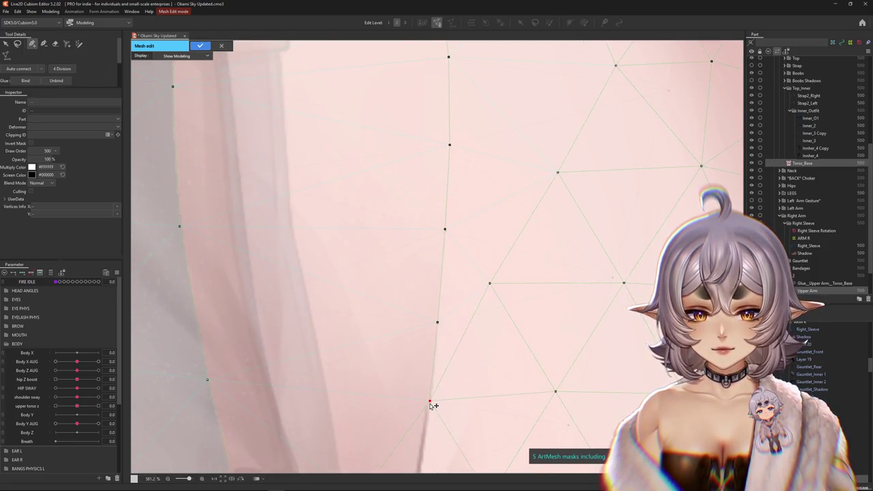
scroll(431, 406, down, 5)
scroll(557, 360, down, 4)
scroll(599, 291, up, 2)
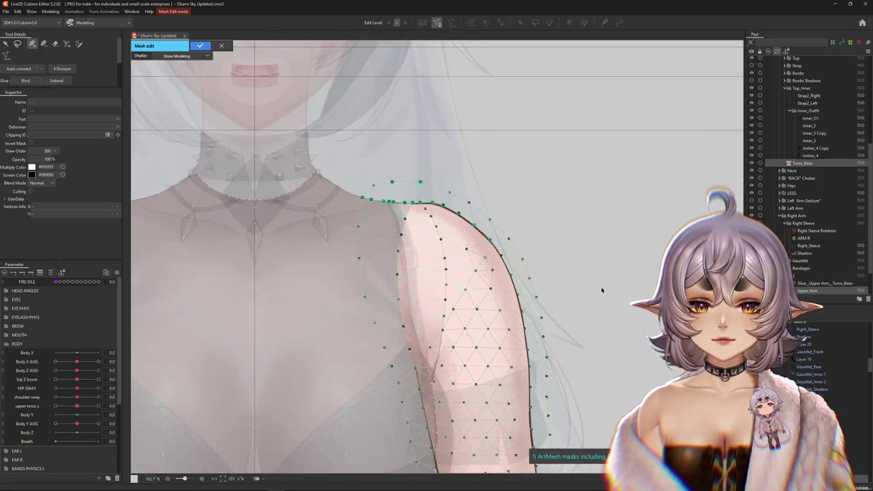
Step: Select the torso and arm shoulder-seam vertices, bind them, and apply the mesh edit
click(431, 275)
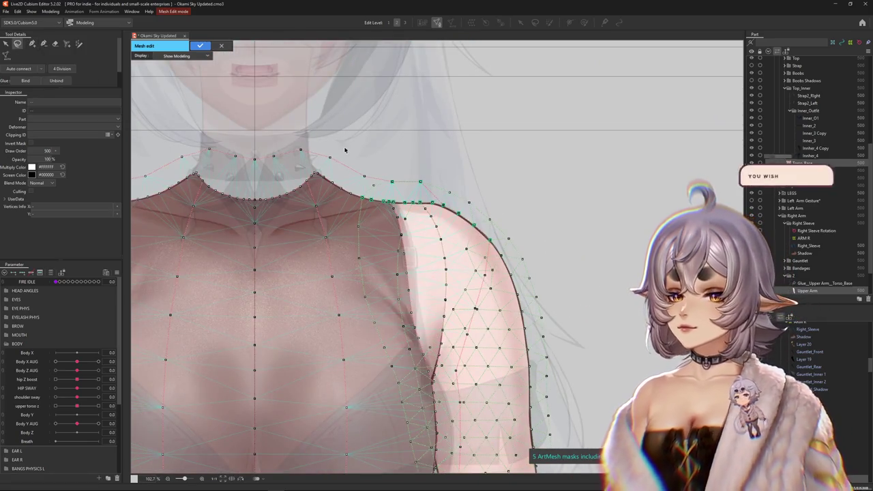
scroll(477, 226, up, 2)
drag(397, 105, 389, 143)
click(428, 91)
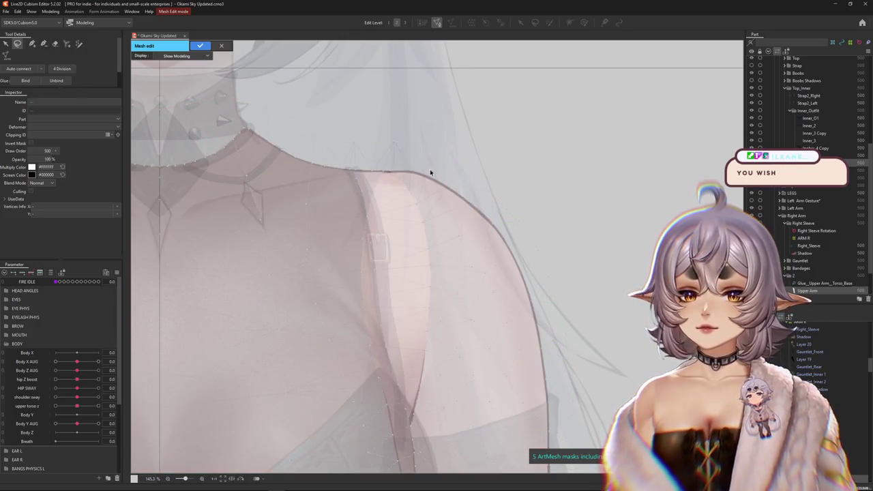
click(425, 234)
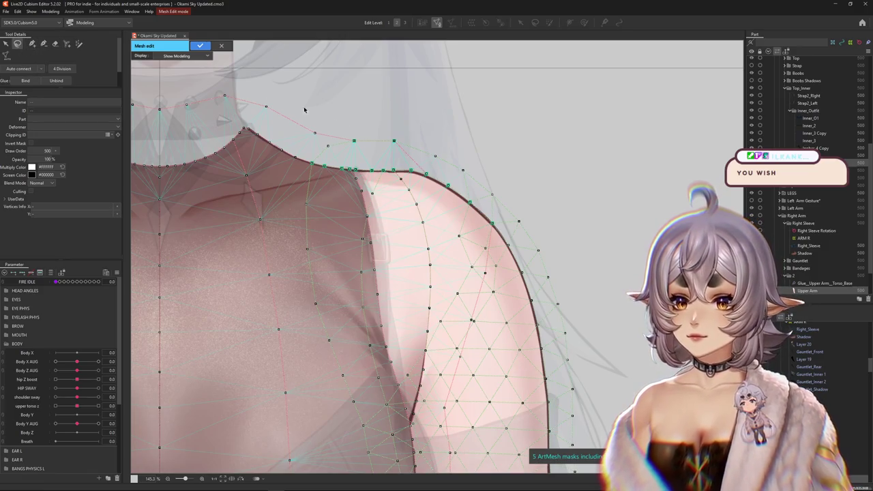
drag(348, 155, 396, 250)
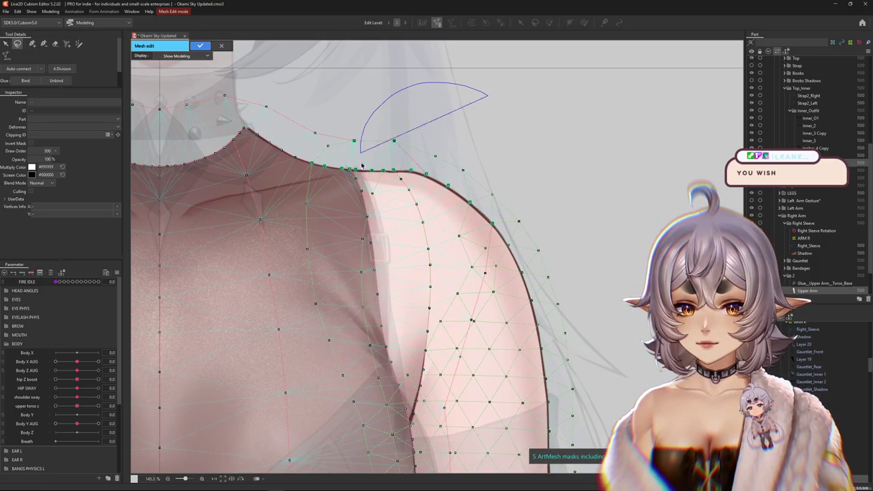
drag(488, 96, 423, 375)
click(26, 81)
scroll(400, 77, up, 3)
key(Return)
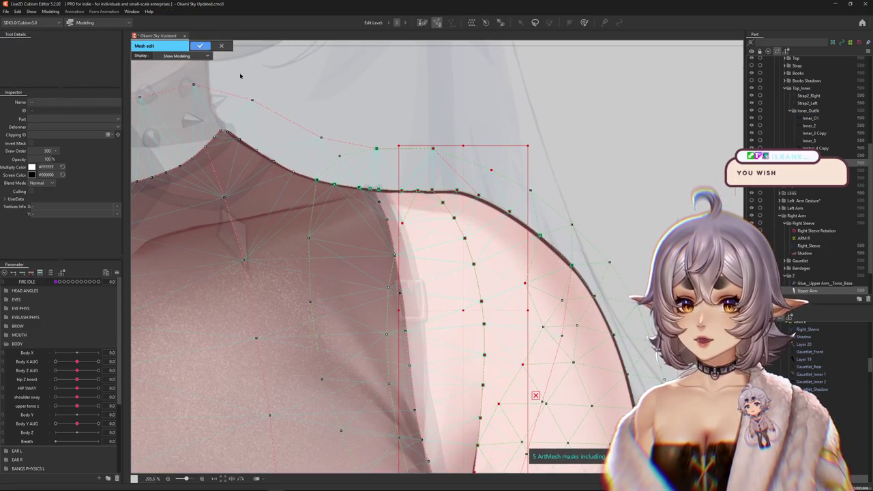
Step: Shrink the glue weight brush and paint stronger weights at the top of the arm seam
scroll(450, 253, down, 2)
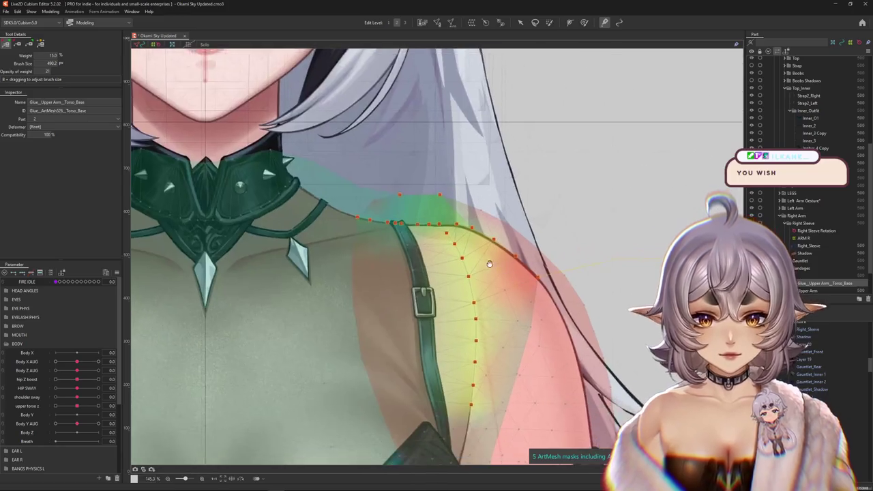
scroll(451, 252, down, 1)
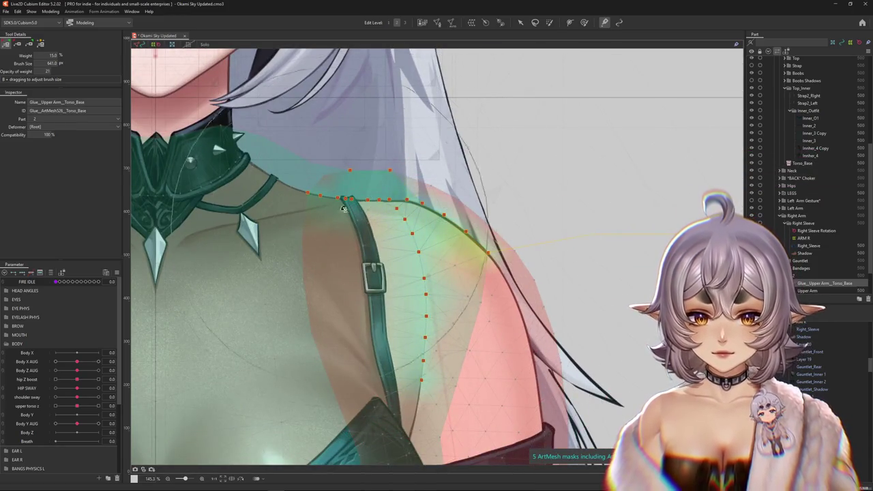
mouse_move(443, 301)
mouse_down()
mouse_move(503, 266)
mouse_move(515, 237)
mouse_move(448, 301)
mouse_move(496, 310)
mouse_up()
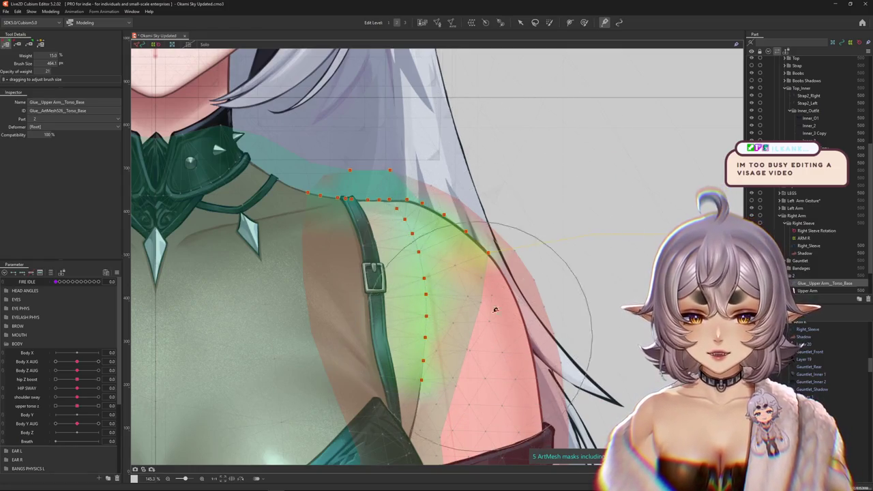
mouse_move(563, 247)
mouse_down()
mouse_move(465, 251)
mouse_move(487, 261)
mouse_move(483, 350)
mouse_up()
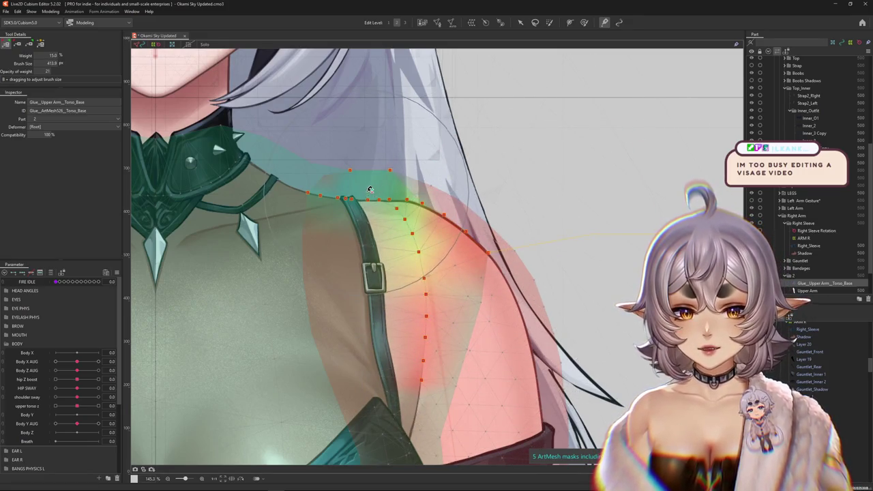
mouse_move(353, 184)
mouse_down()
mouse_move(409, 205)
mouse_move(384, 302)
mouse_up()
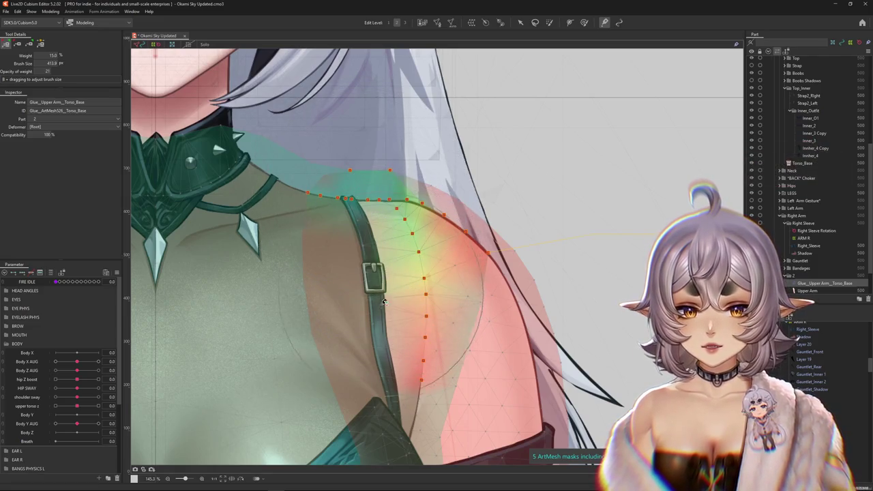
drag(380, 184, 432, 301)
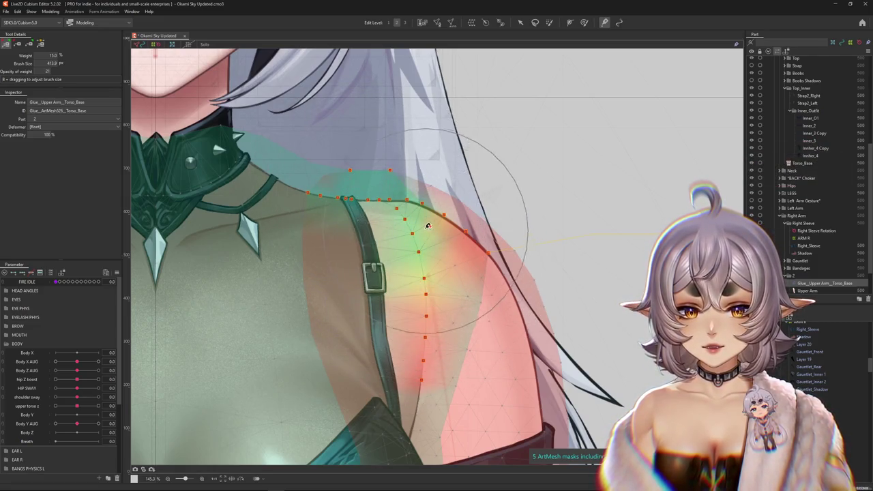
Step: Paint glue weight down the lower arm vertices, then pan to review the shoulder seam
drag(436, 263, 465, 365)
drag(463, 255, 437, 373)
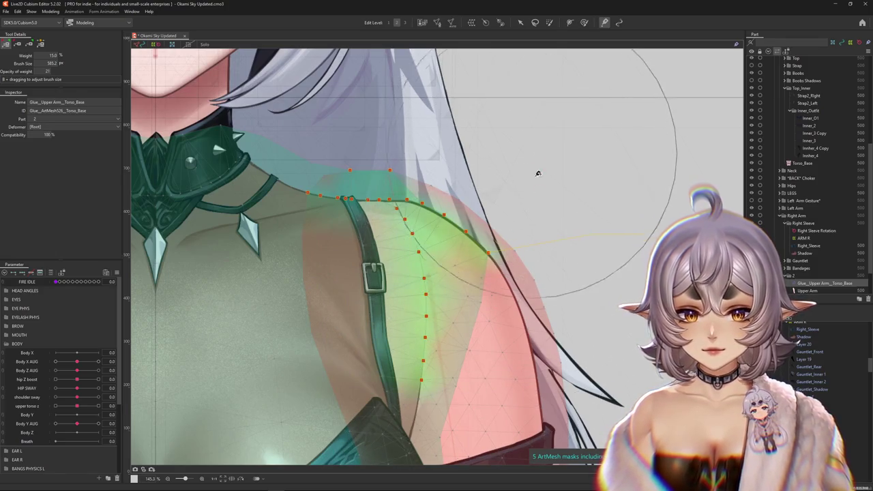
drag(461, 438, 476, 372)
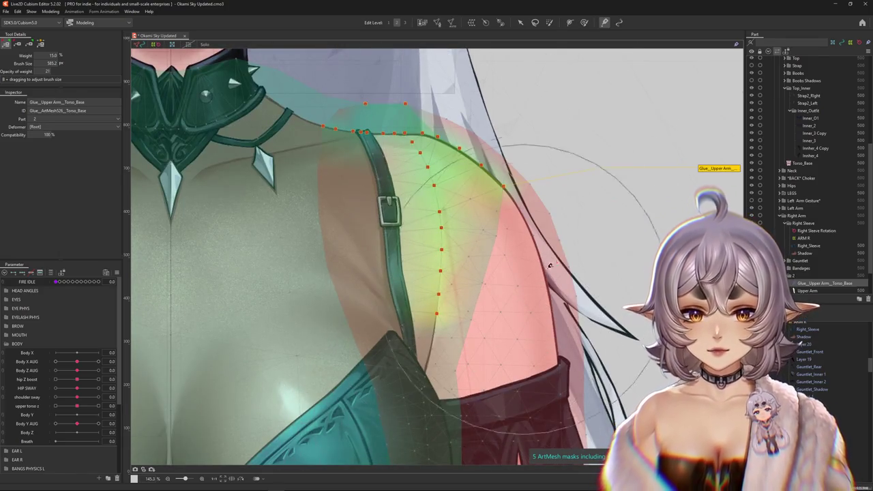
drag(574, 152, 519, 242)
drag(482, 364, 508, 315)
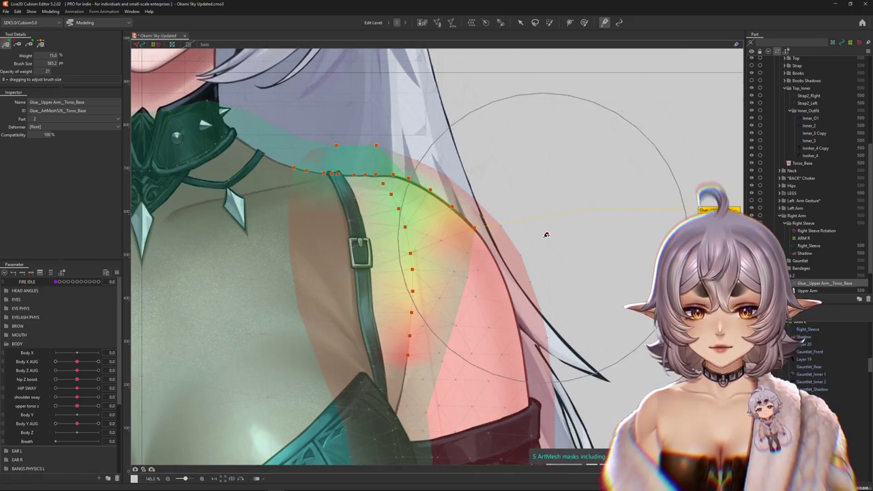
drag(509, 222, 550, 292)
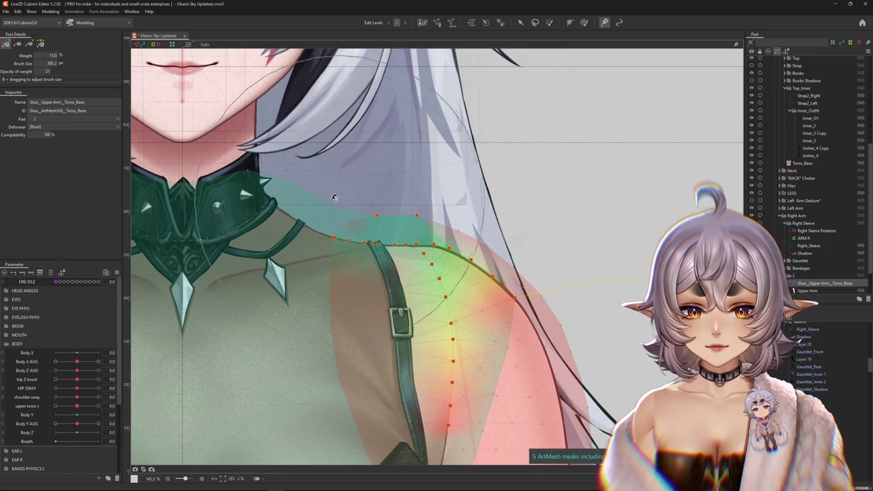
scroll(384, 146, down, 2)
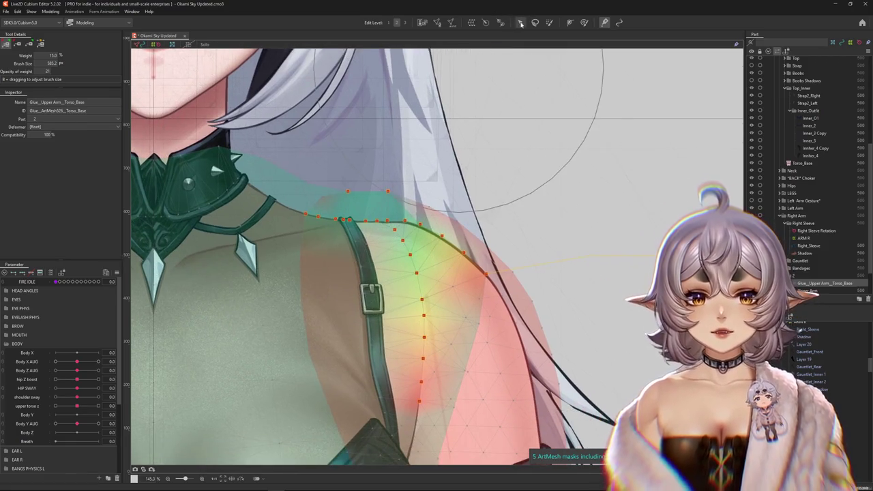
Step: Stop weight painting and briefly open, then close, the physics settings
key(v)
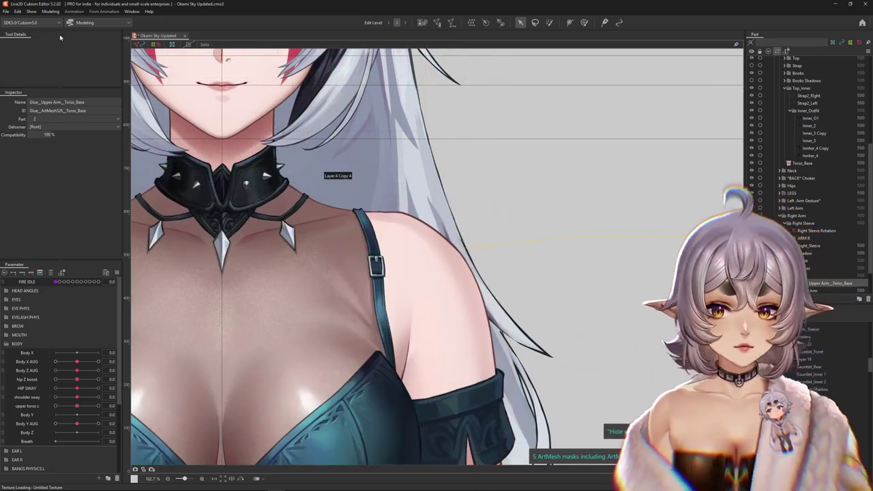
click(51, 12)
click(82, 166)
scroll(718, 151, up, 3)
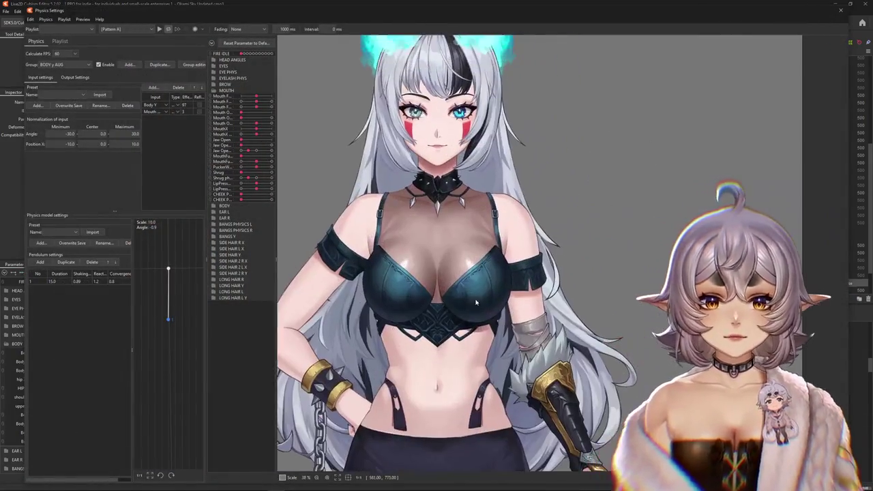
click(841, 10)
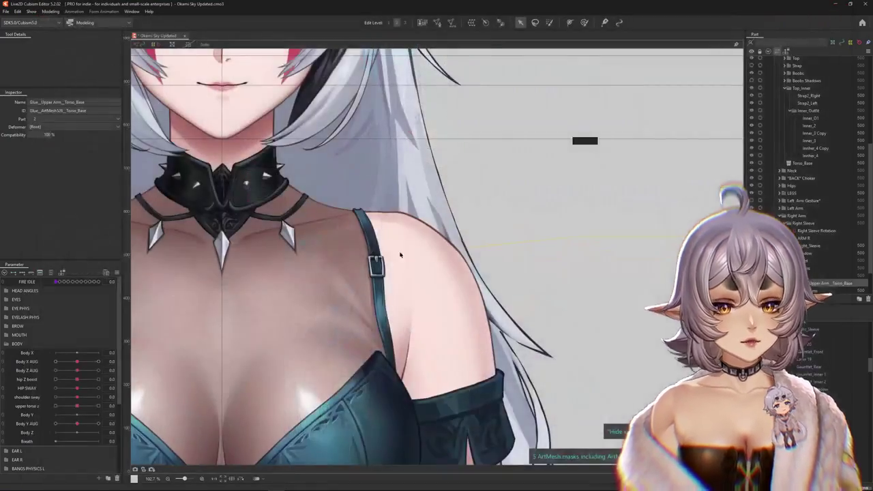
Step: Reselect the Upper Arm mesh and the upper arm–torso glue, shrinking the brush to about 380
click(410, 273)
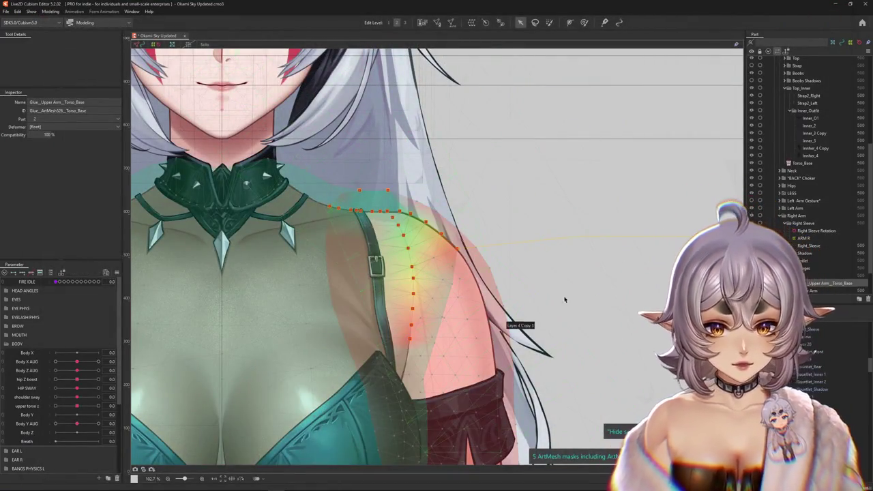
right_click(481, 334)
click(506, 434)
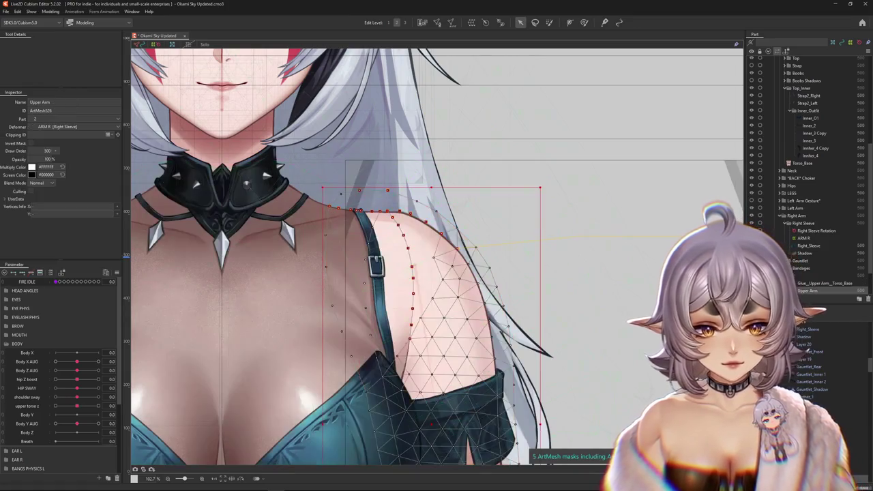
click(808, 369)
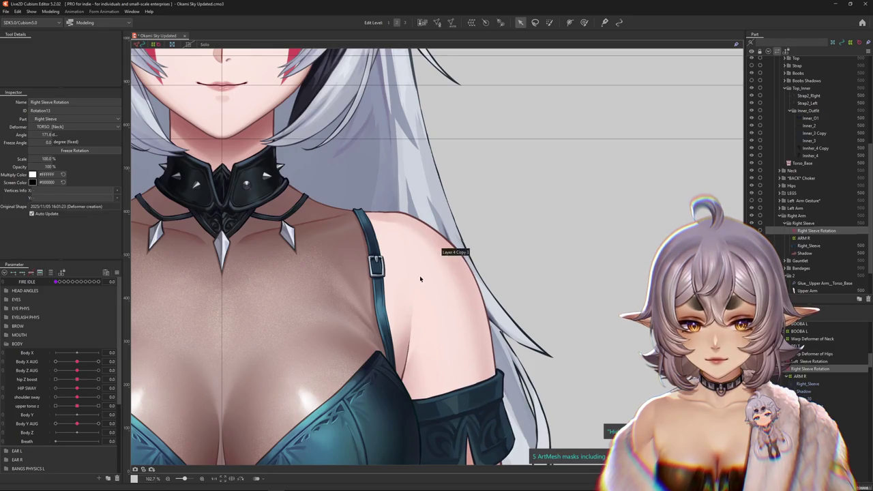
drag(421, 266, 476, 230)
click(477, 315)
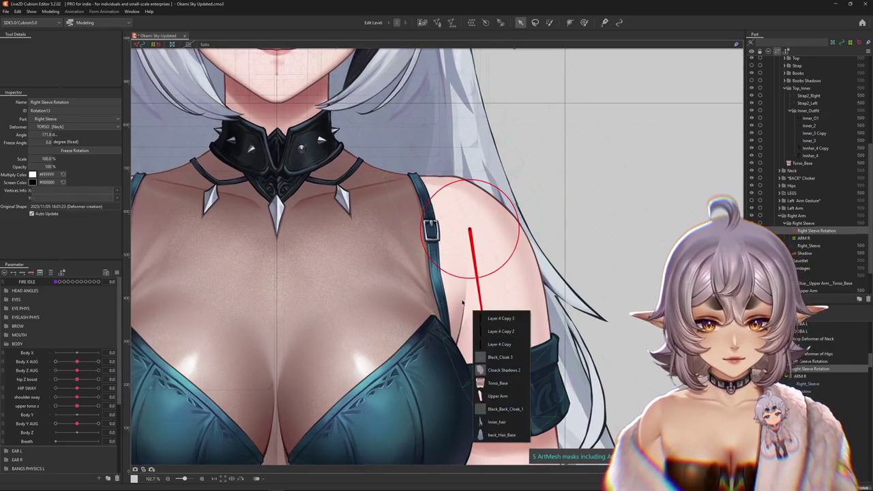
click(499, 396)
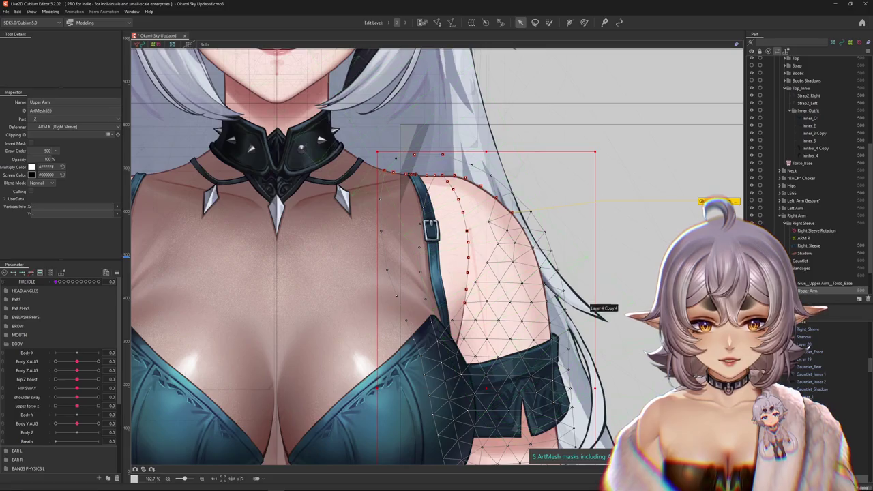
click(713, 201)
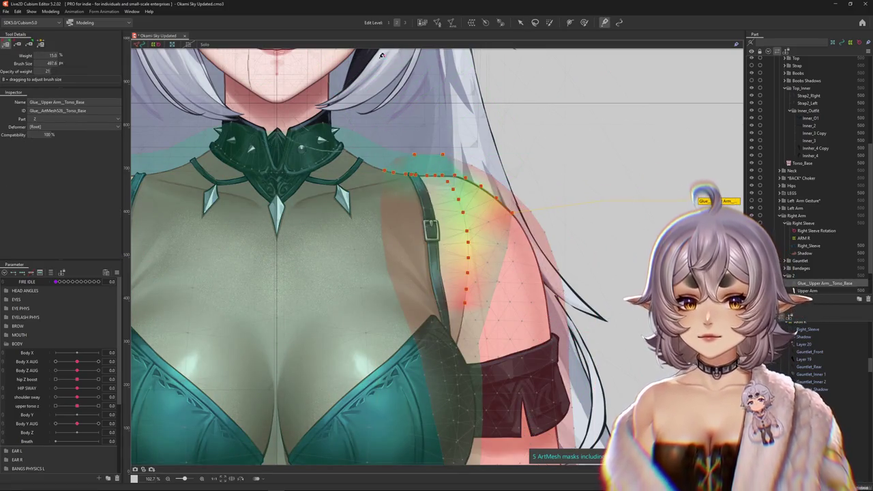
drag(405, 264, 476, 304)
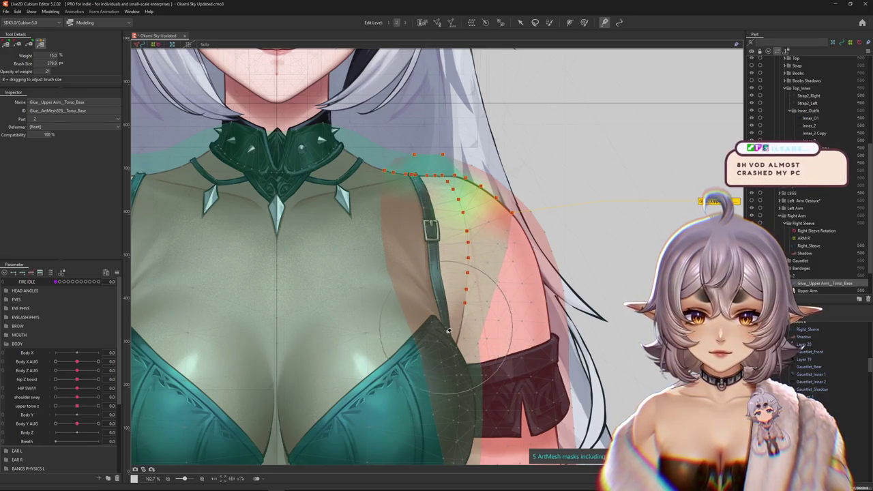
Step: Rotate the Right Sleeve Rotation deformer outward to test the glue, then undo it
key(v)
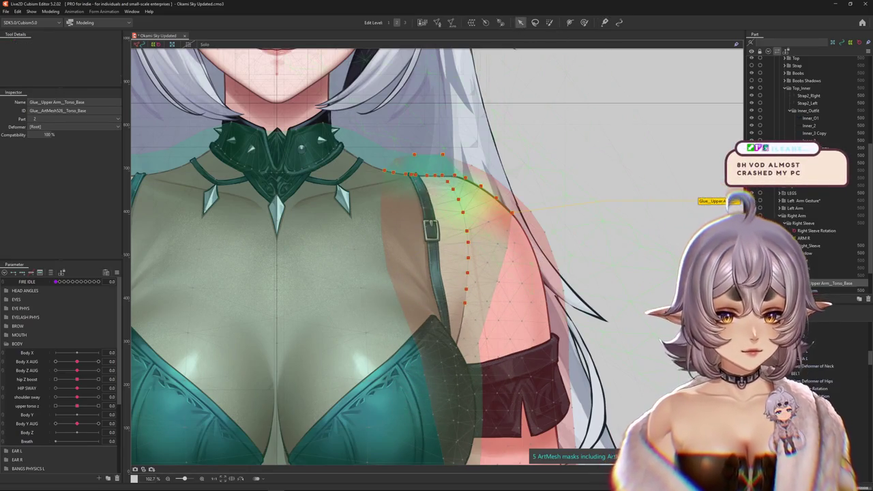
click(468, 234)
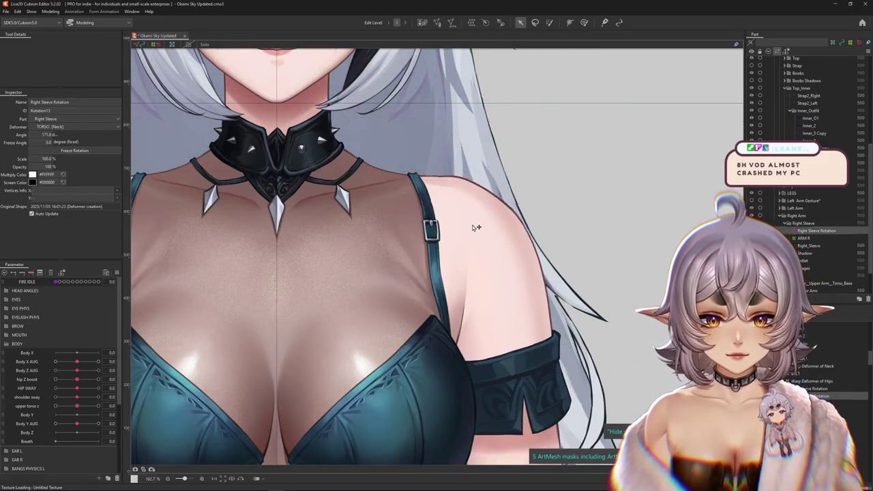
mouse_move(465, 235)
mouse_down()
mouse_move(491, 231)
mouse_move(480, 231)
mouse_move(511, 374)
mouse_up()
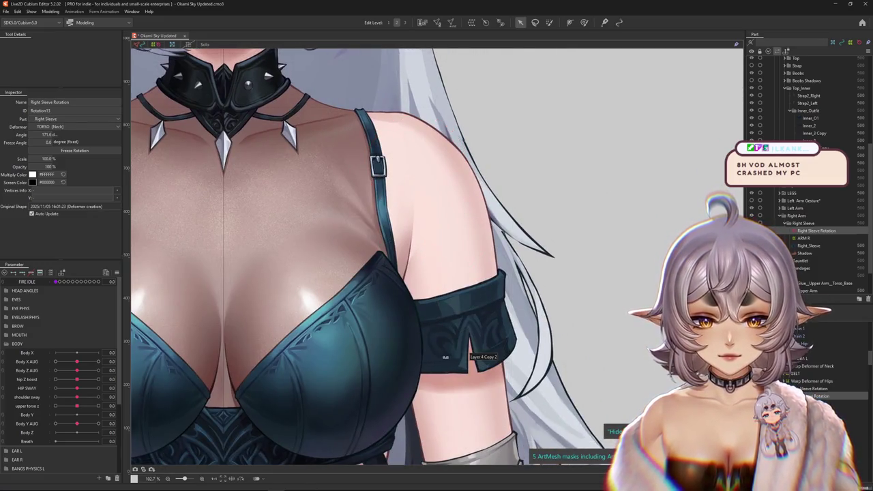
drag(481, 354, 520, 327)
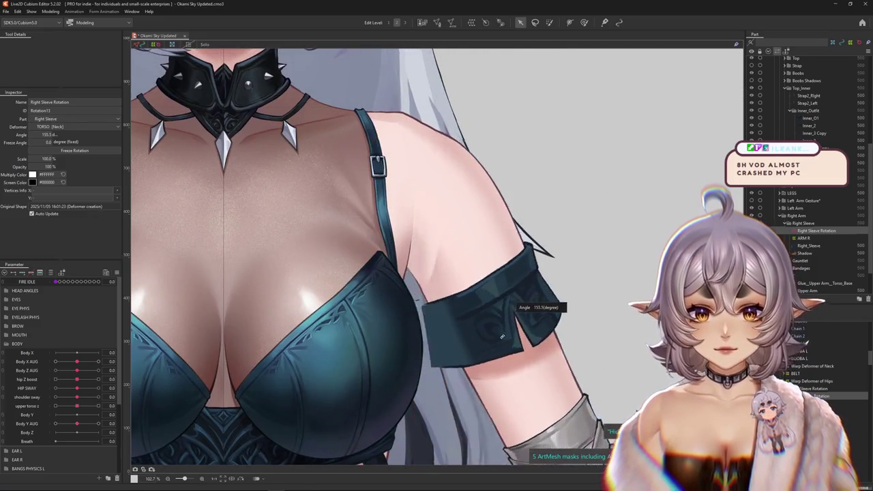
key(ctrl+z)
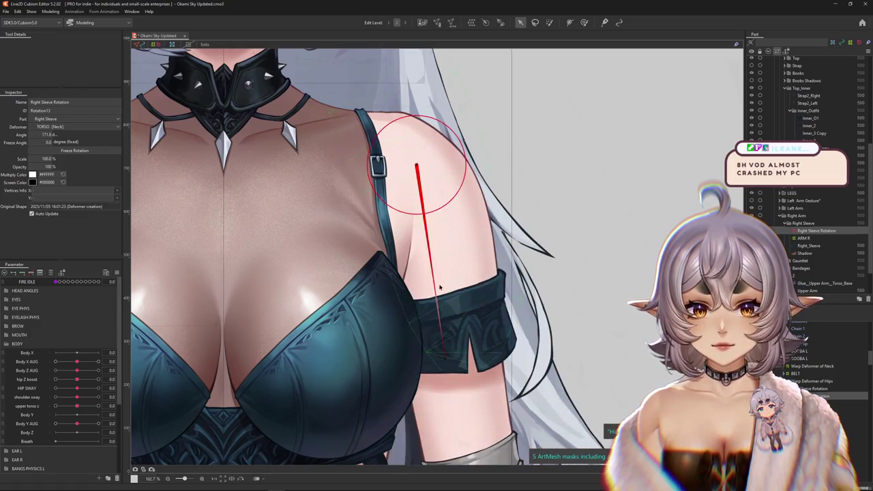
Step: Zoom and pan the view to show the whole upper body
scroll(453, 300, up, 2)
scroll(454, 301, down, 3)
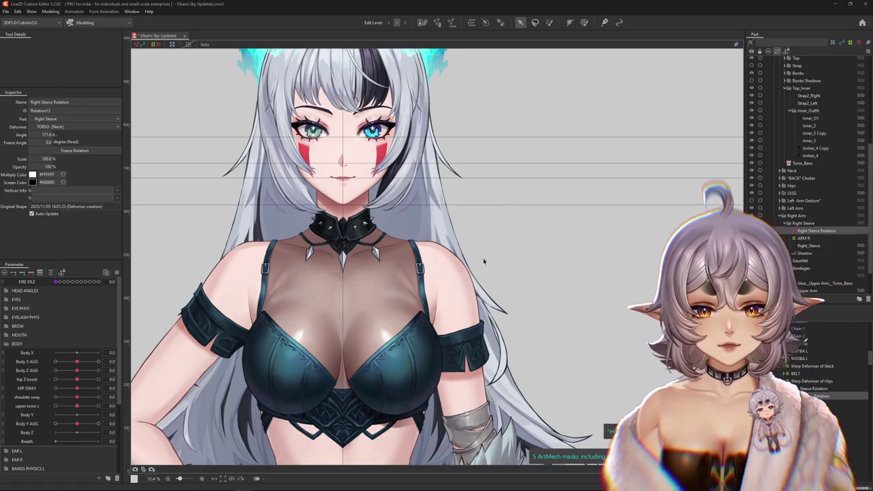
scroll(483, 258, up, 3)
scroll(383, 256, up, 2)
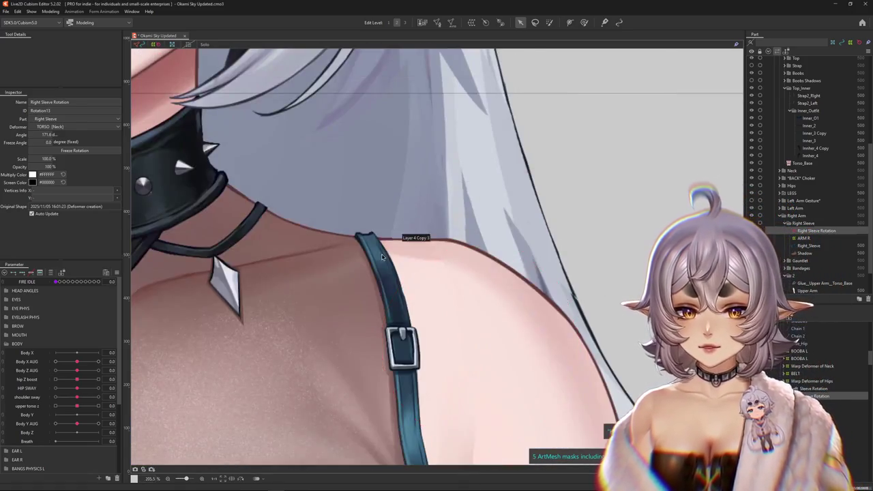
scroll(451, 258, down, 3)
scroll(538, 257, up, 1)
scroll(537, 258, down, 3)
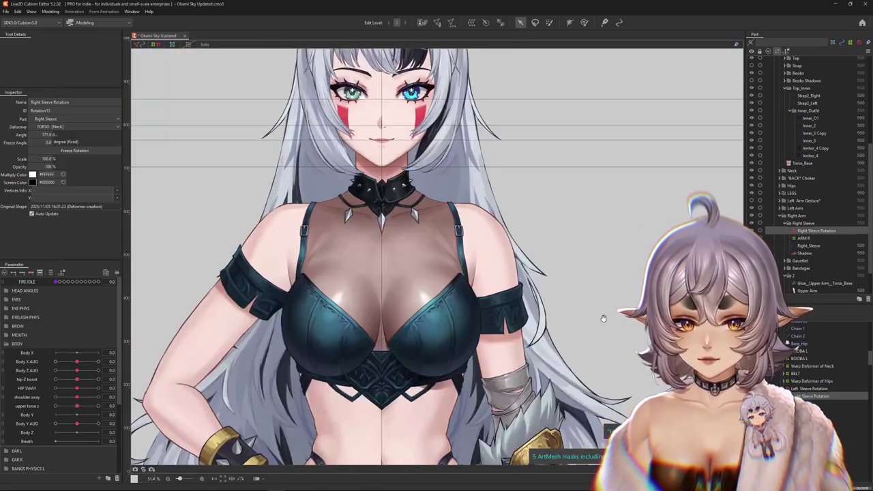
mouse_move(581, 238)
mouse_down()
mouse_move(545, 287)
mouse_move(562, 270)
mouse_up()
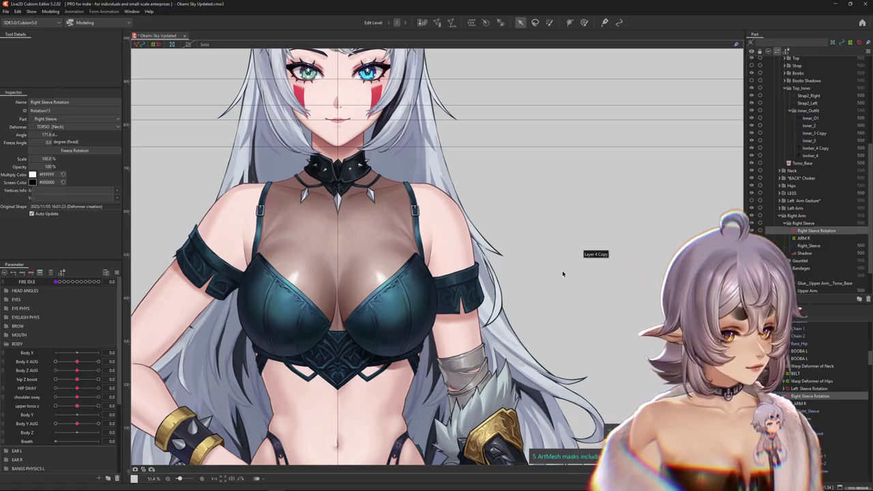
key(ctrl+h)
scroll(441, 294, up, 3)
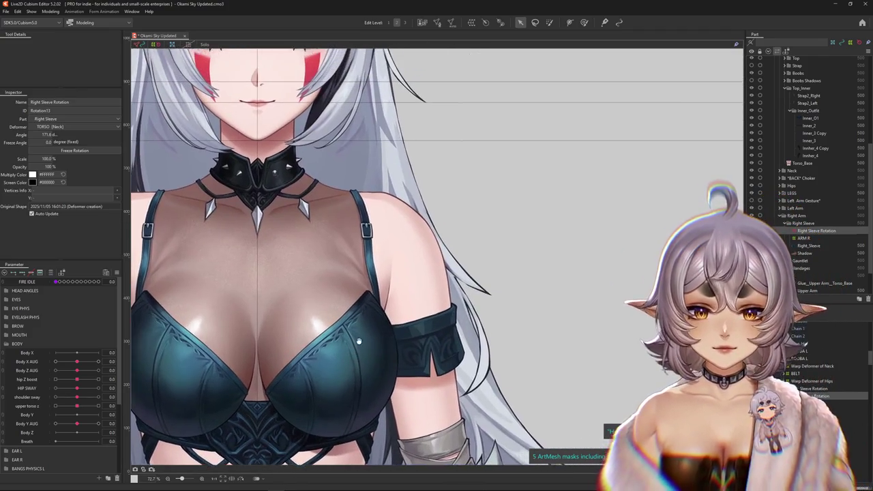
Step: Select the Right Sleeve Rotation deformer and rotate the right arm to test the sleeve
click(408, 370)
click(461, 347)
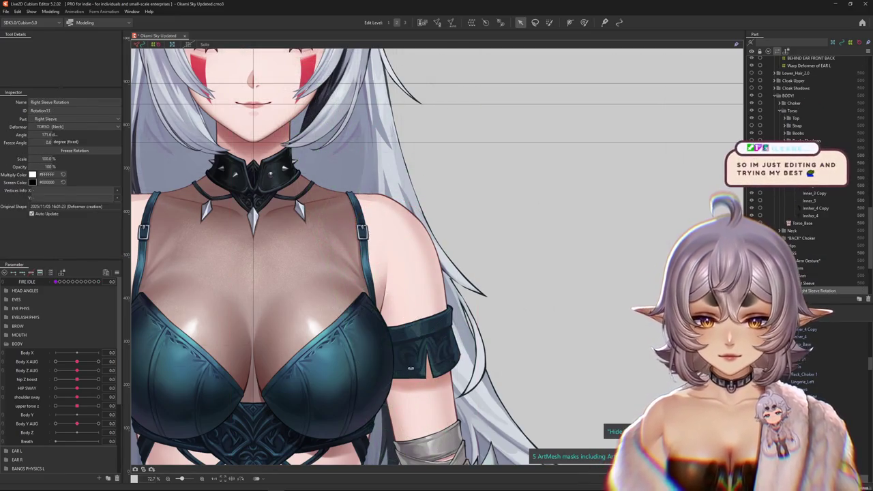
mouse_move(414, 360)
mouse_down()
mouse_move(425, 360)
mouse_move(435, 320)
mouse_up()
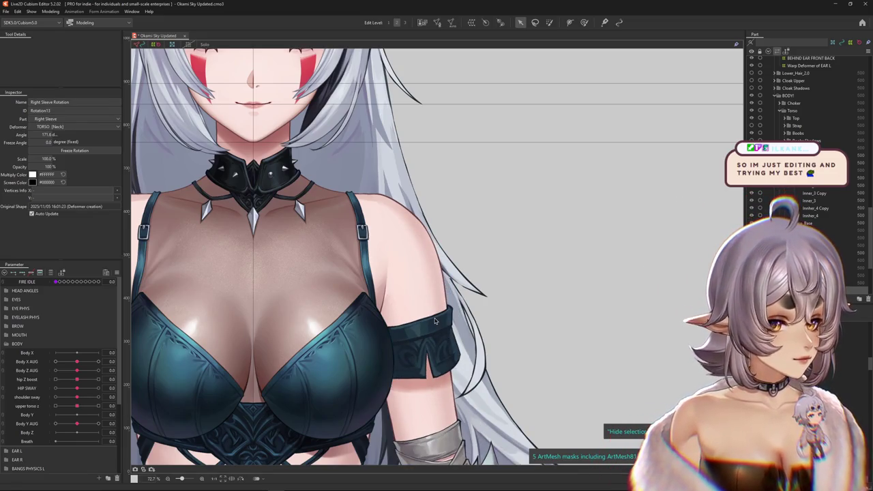
click(420, 285)
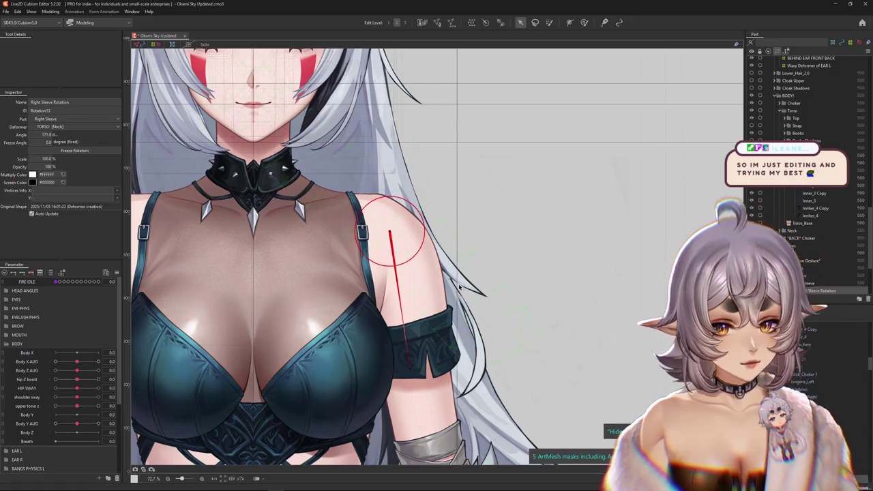
Step: Add a parameter folder below BODY, rename it ARMS, and select it
click(117, 272)
click(6, 344)
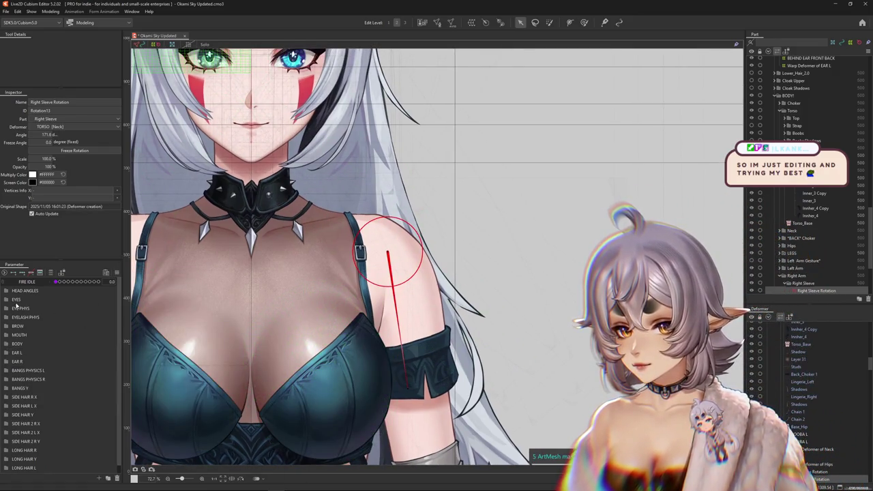
scroll(27, 375, down, 1)
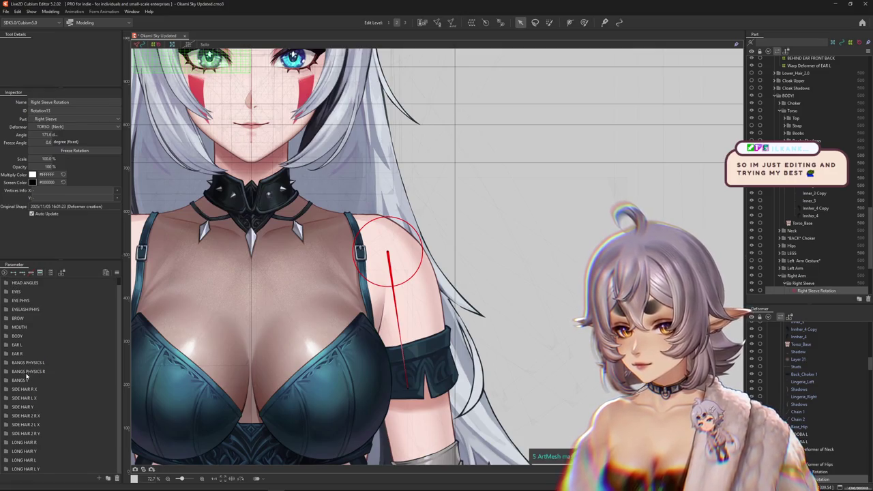
click(6, 335)
click(6, 336)
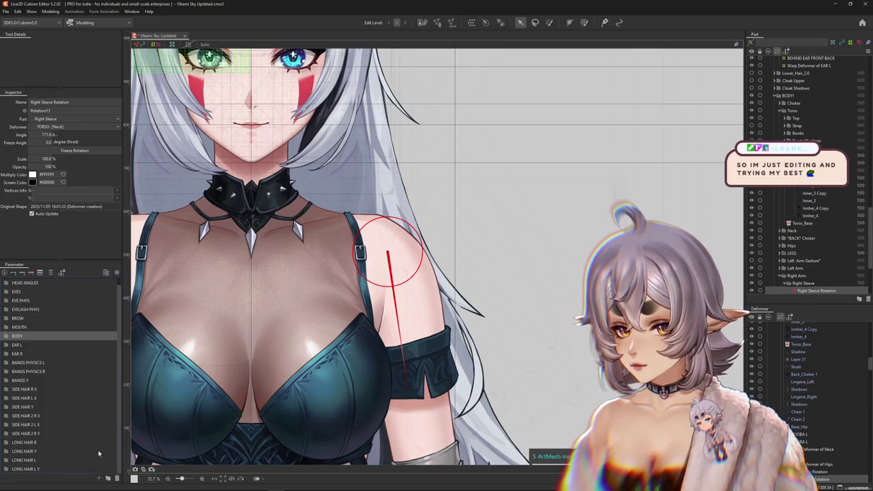
click(108, 479)
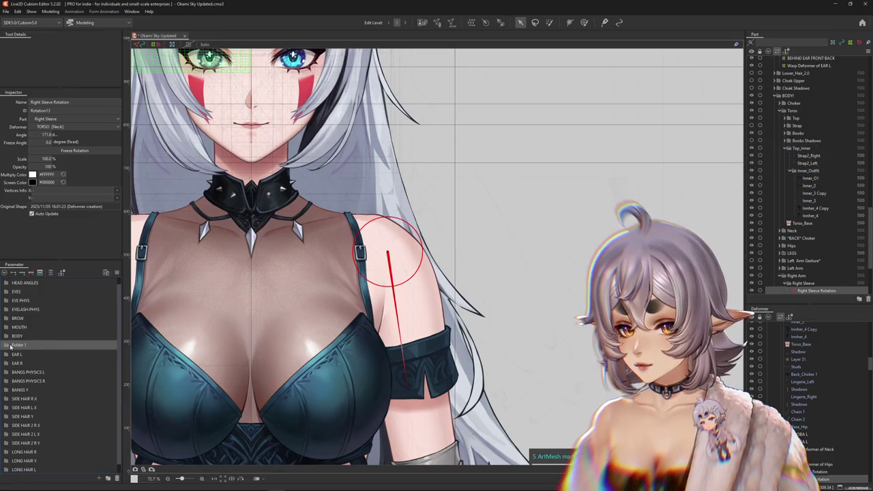
double_click(10, 346)
text(a)
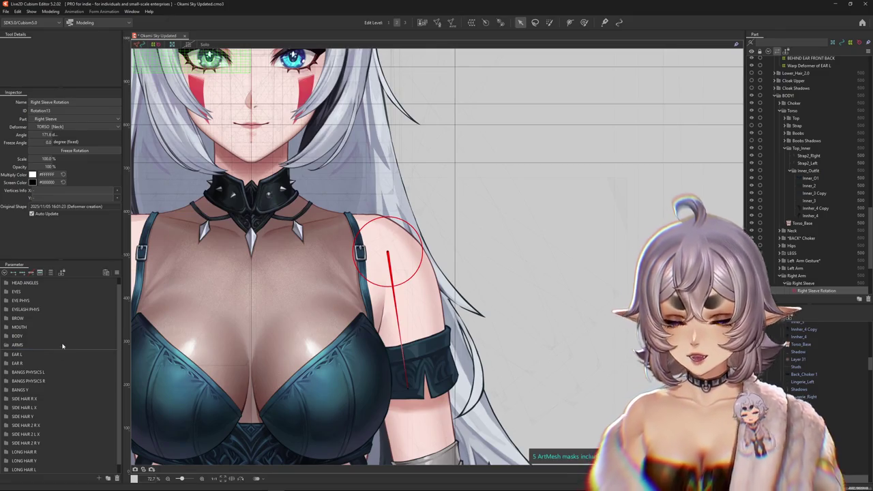
click(20, 347)
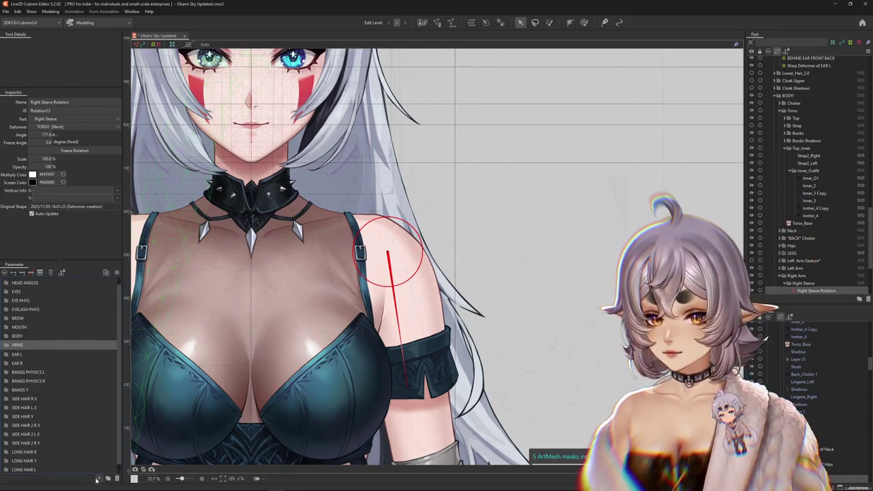
click(97, 479)
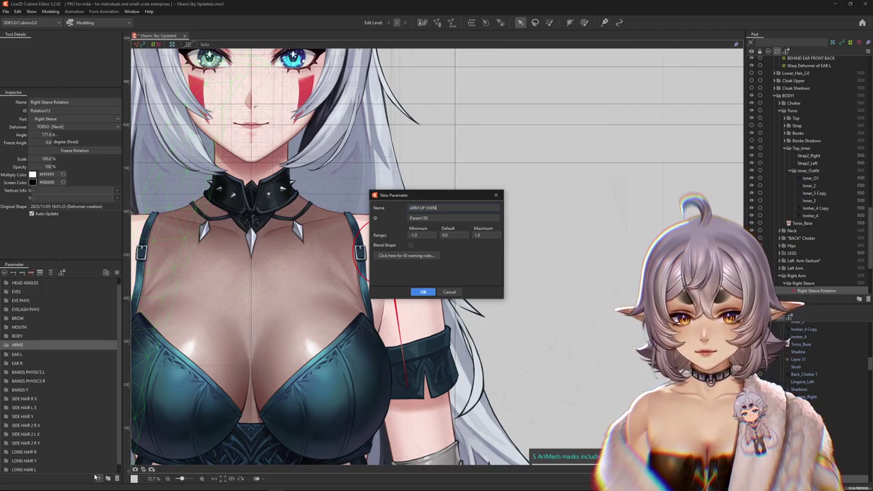
Step: Create the ARM UP DOWN parameter with range -1 to 1 and Blend Shape ticked
text(DOWN)
key(Tab)
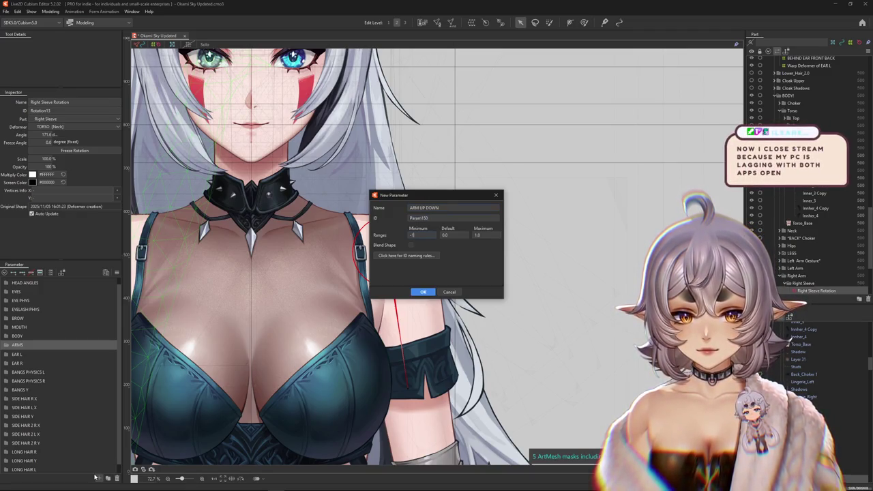
click(423, 291)
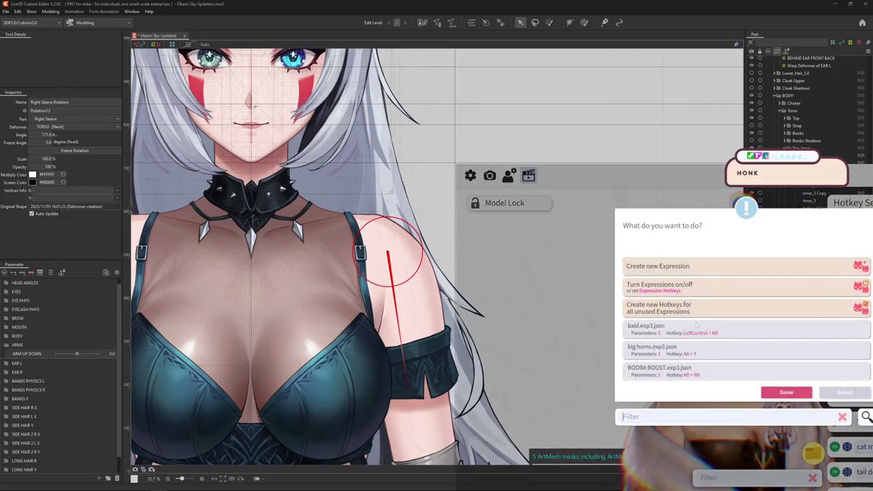
Step: Find and select hair color.exp3.json in the expression list
scroll(682, 339, down, 5)
scroll(682, 339, down, 2)
scroll(681, 339, down, 1)
click(682, 327)
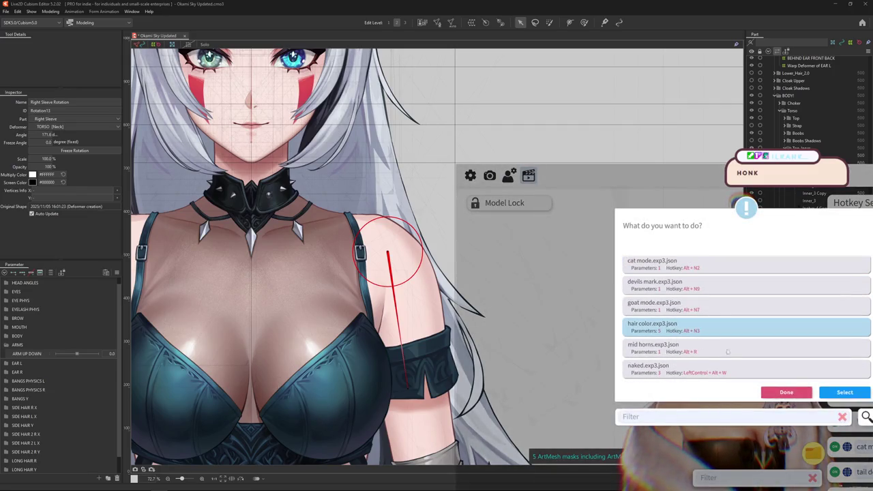
Step: Apply the hair color expression, close the list, and add three keys to ARM UP DOWN
click(844, 392)
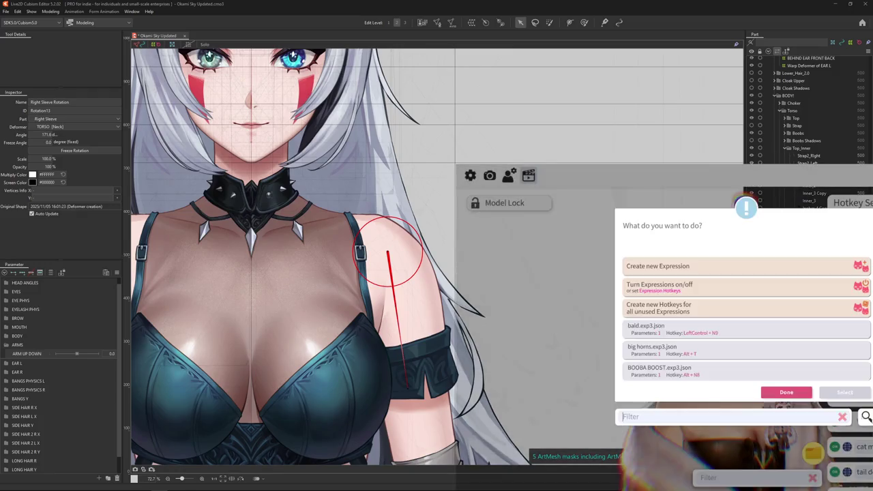
click(787, 393)
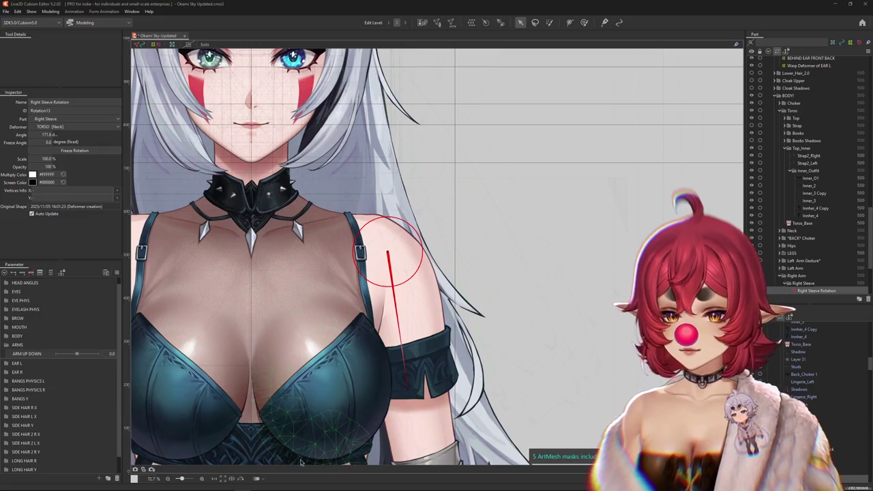
click(39, 352)
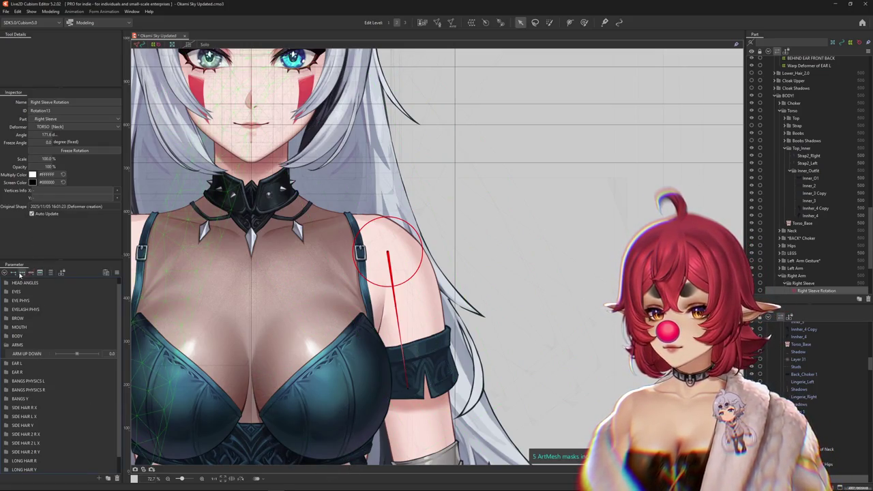
Step: Rotate the right sleeve outward at the ARM UP DOWN 1.0 key
drag(84, 355, 97, 354)
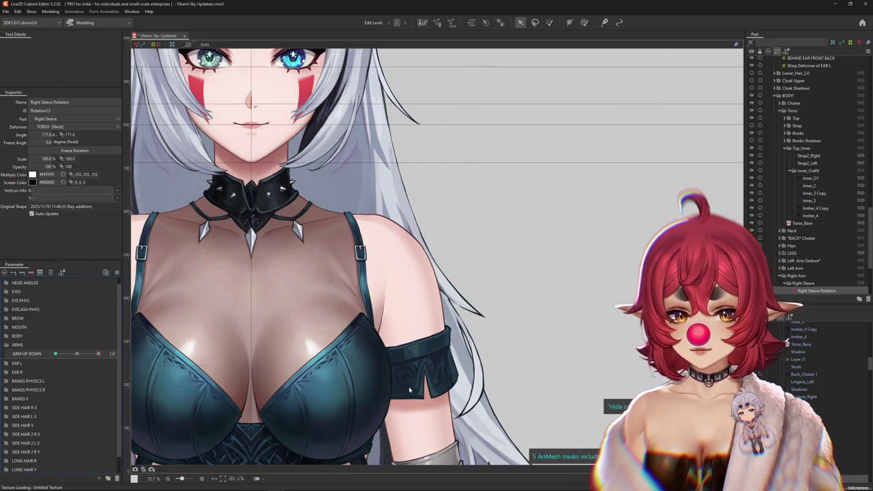
drag(416, 384, 437, 374)
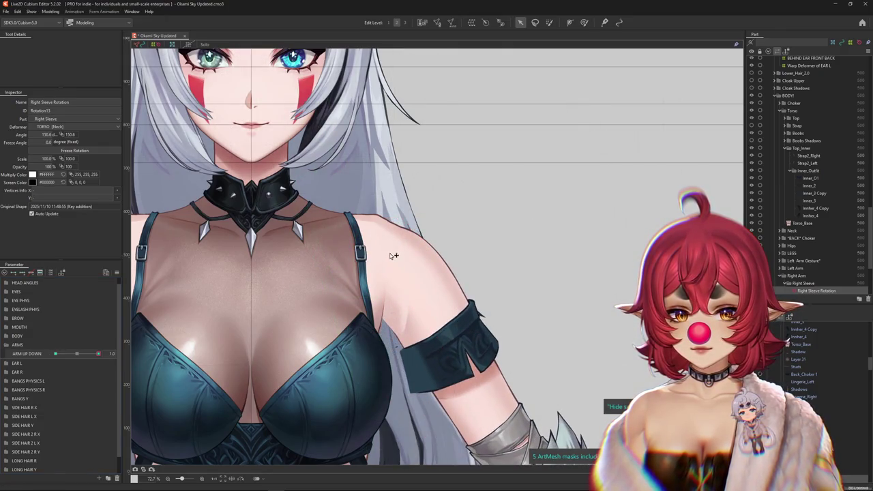
click(390, 250)
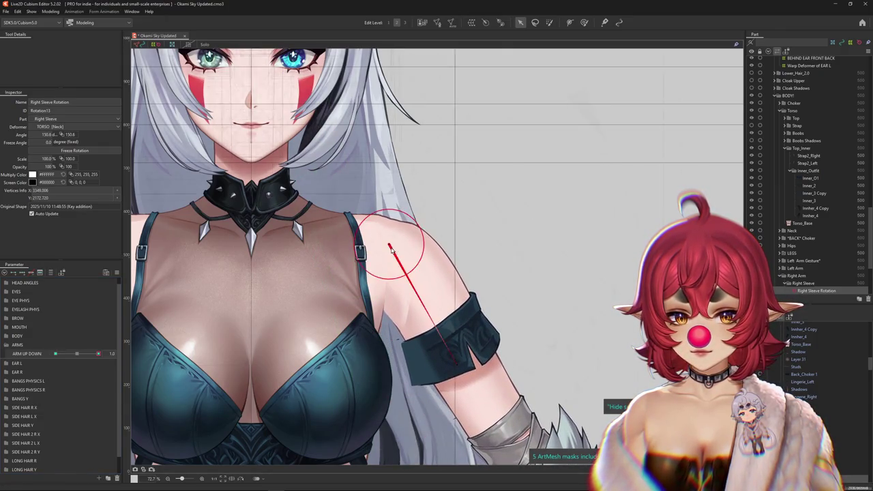
scroll(390, 250, down, 5)
Step: Move ARM UP DOWN to its other extreme and rotate the right sleeve to about 184°
mouse_move(98, 354)
mouse_down()
mouse_move(84, 353)
mouse_move(97, 354)
mouse_up()
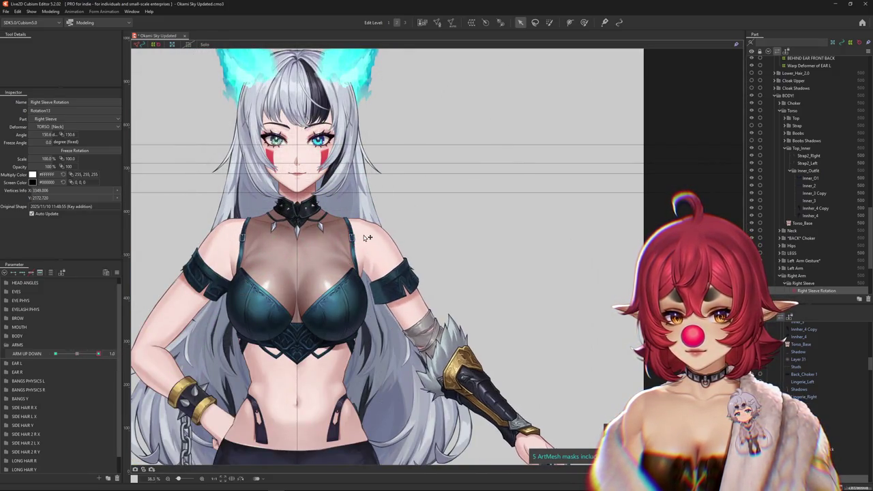
drag(97, 353, 77, 353)
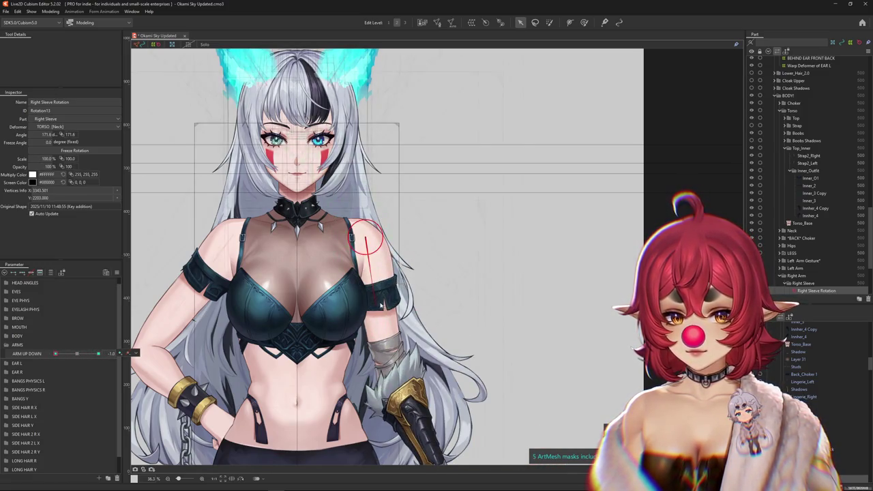
drag(370, 304, 361, 308)
scroll(355, 246, up, 2)
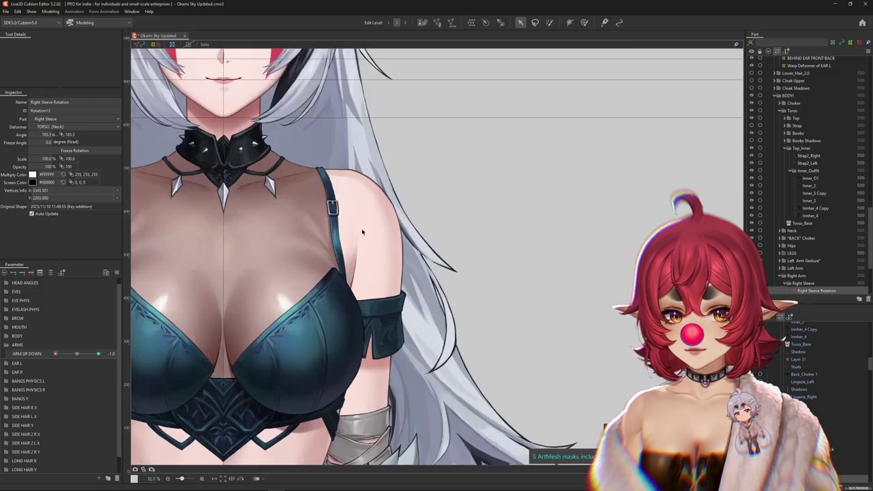
scroll(362, 214, down, 1)
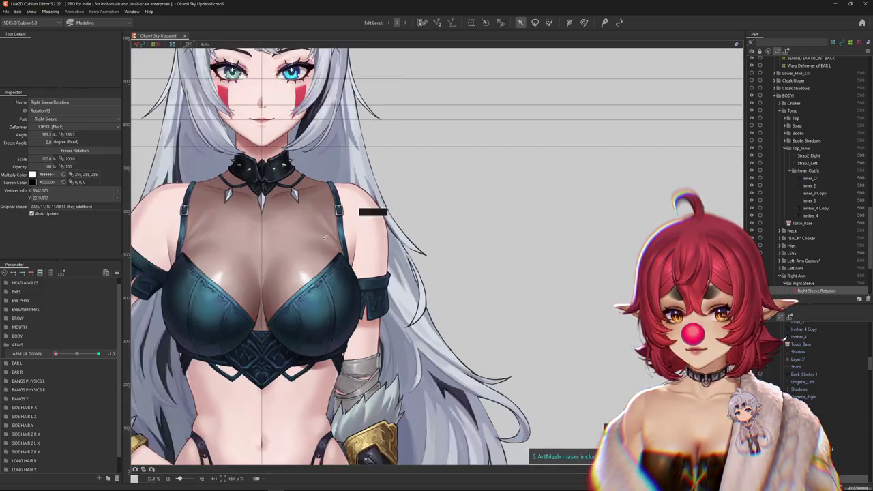
Step: Scrub ARM UP DOWN to check sleeve motion and shift the right sleeve slightly left
drag(55, 354, 100, 353)
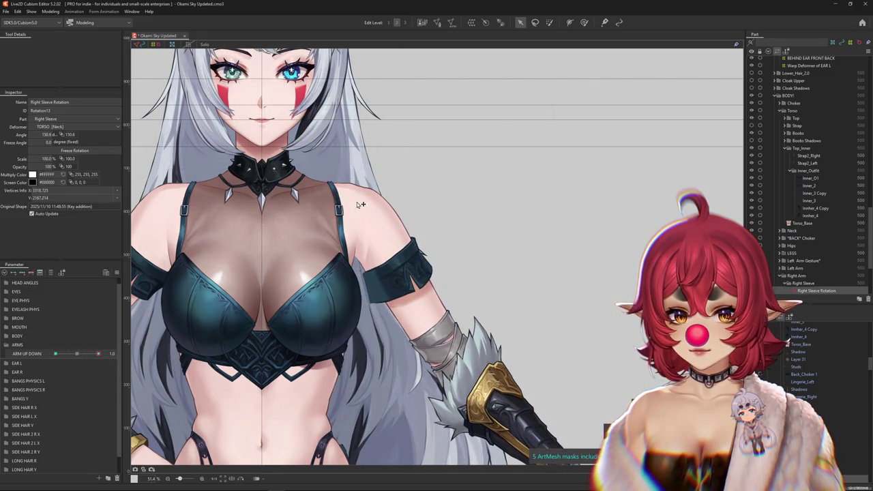
scroll(350, 214, down, 2)
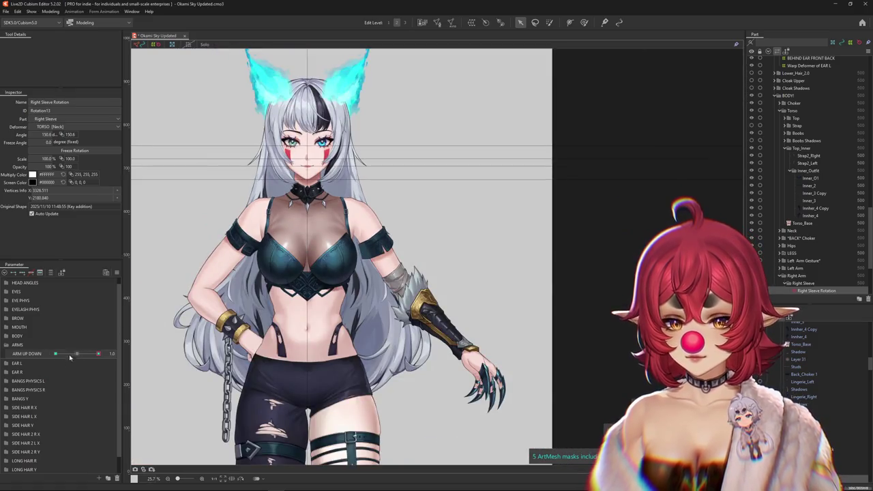
drag(99, 354, 100, 354)
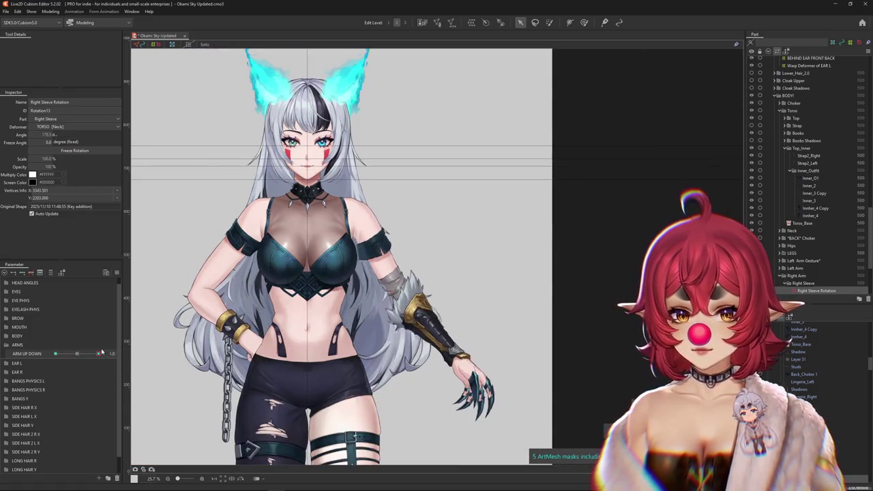
scroll(389, 225, up, 3)
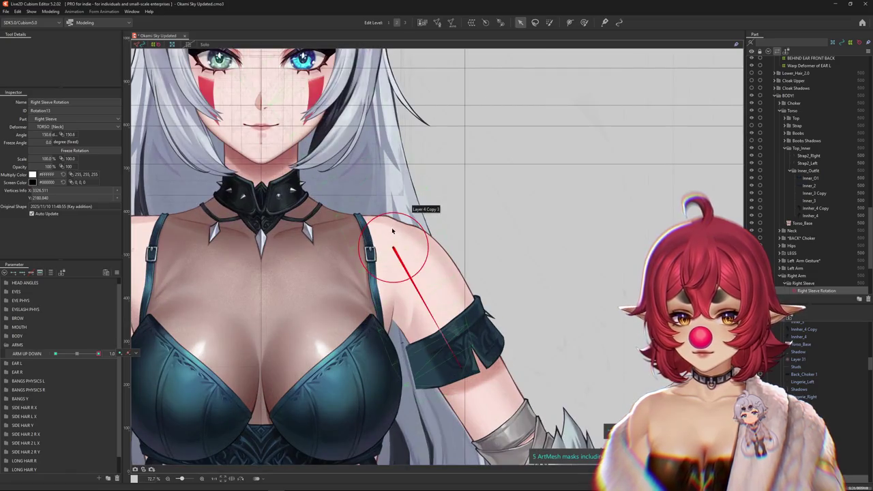
drag(401, 243, 394, 242)
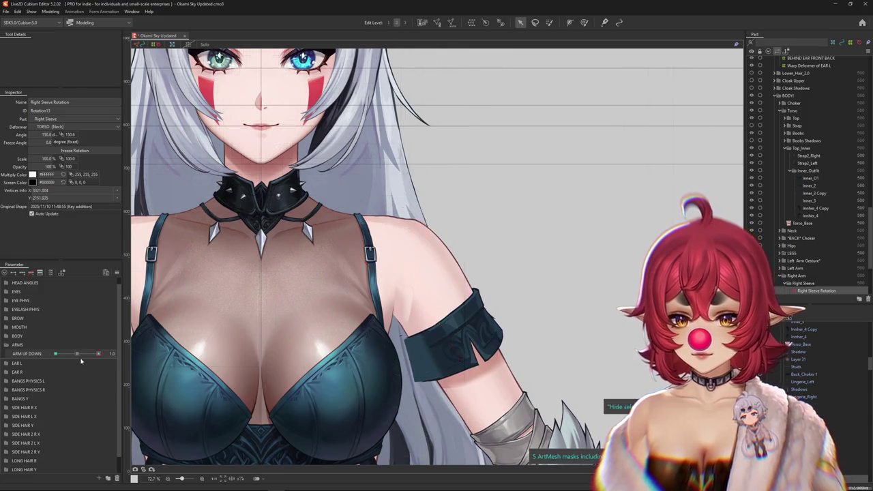
scroll(403, 249, up, 3)
right_click(414, 253)
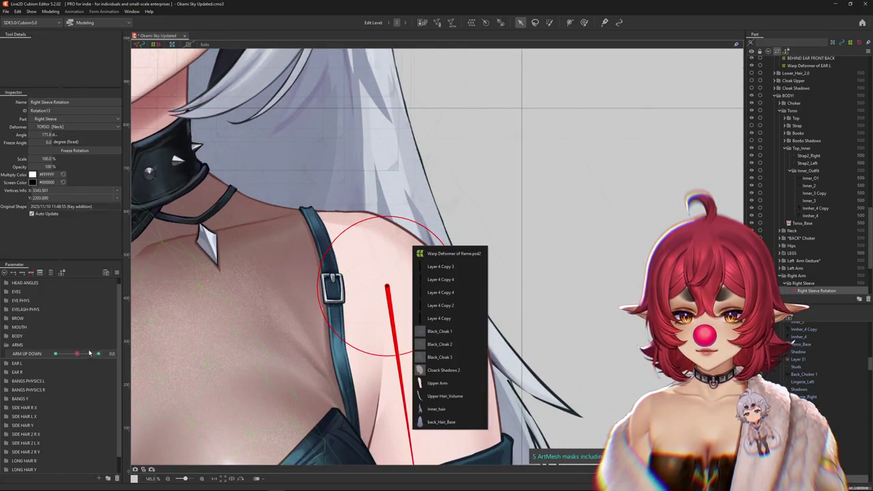
Step: Select the Upper Arm mesh at the shoulder and enter Mesh Edit
key(Escape)
scroll(399, 252, up, 2)
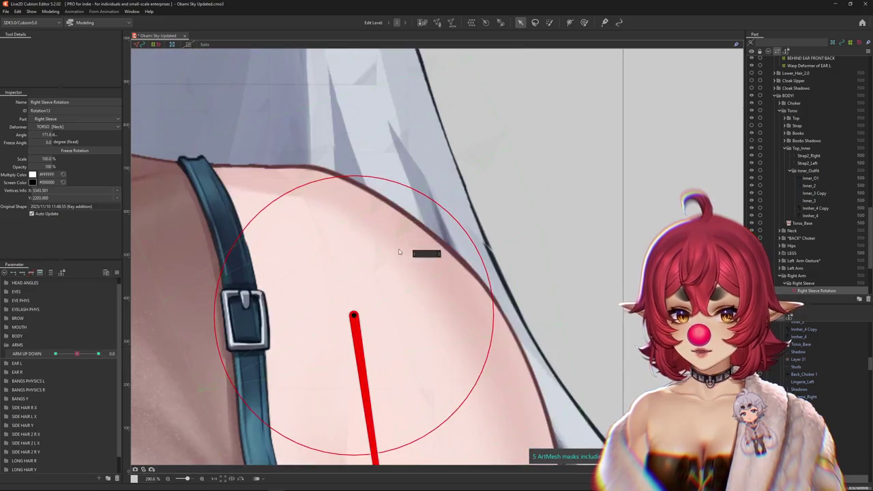
right_click(399, 251)
click(430, 383)
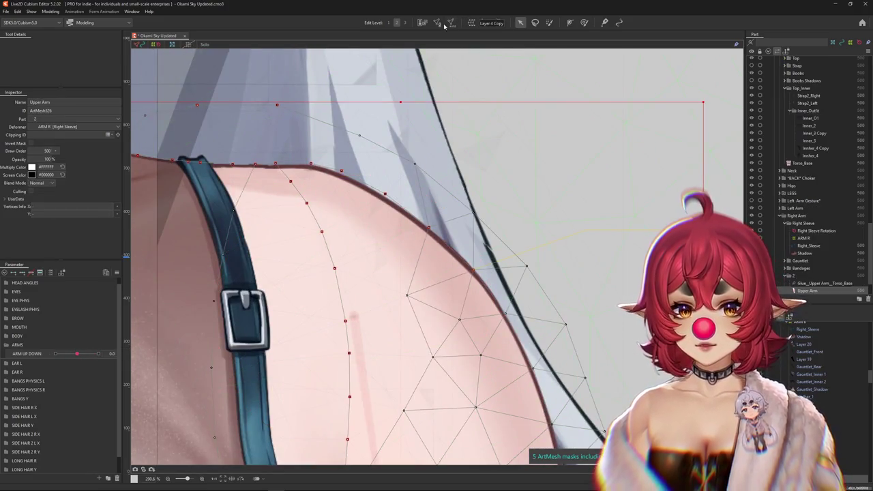
click(437, 22)
scroll(314, 165, up, 2)
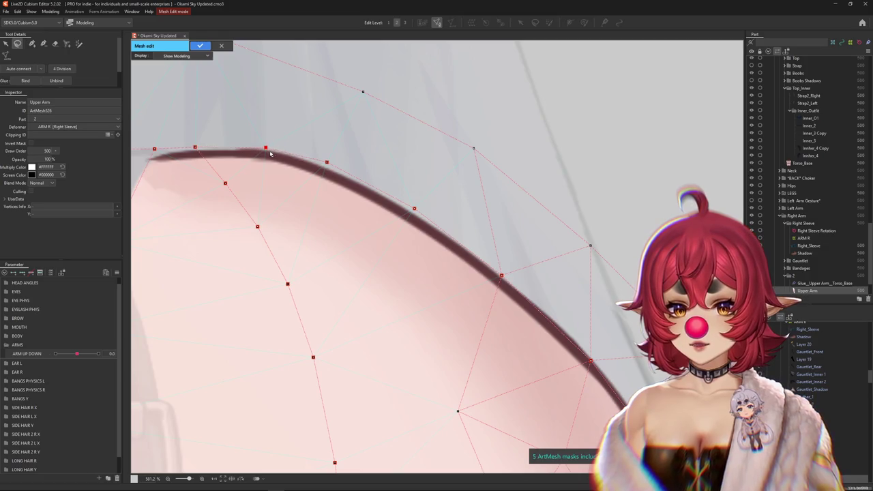
Step: Lower six Upper Arm top-edge vertices onto the shoulder outline
drag(155, 153, 161, 158)
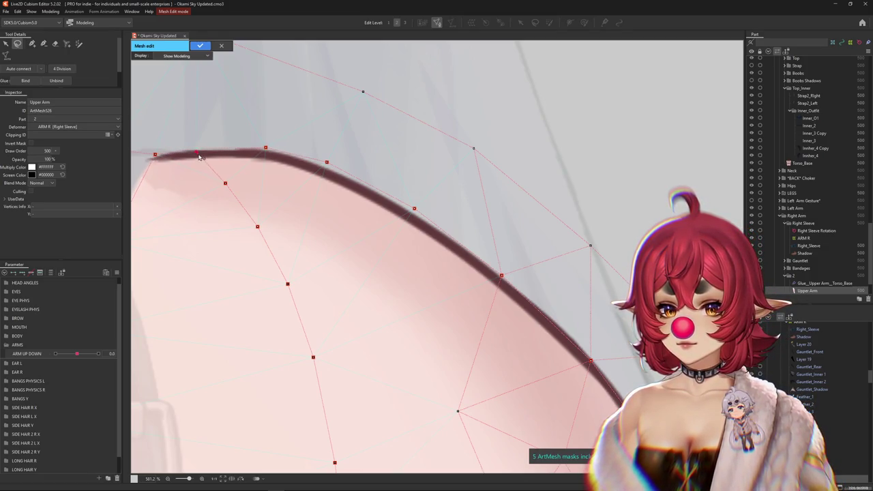
drag(266, 148, 265, 153)
drag(327, 162, 325, 171)
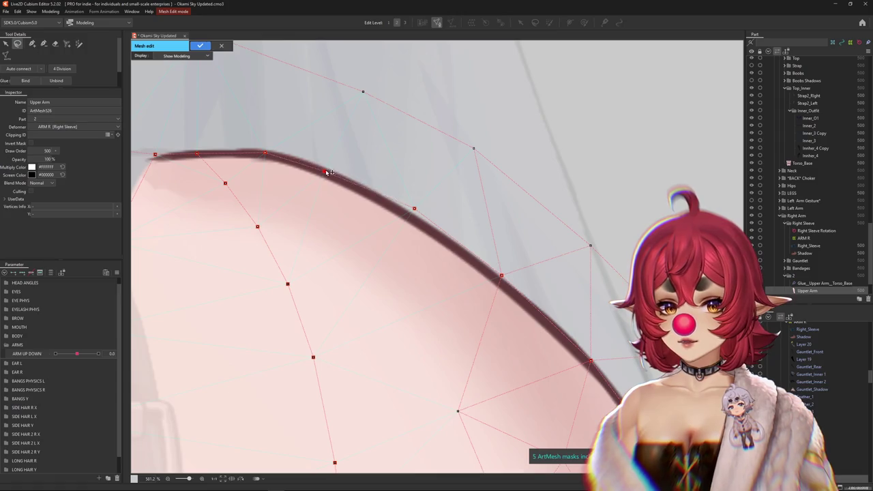
drag(415, 209, 413, 217)
drag(502, 275, 500, 281)
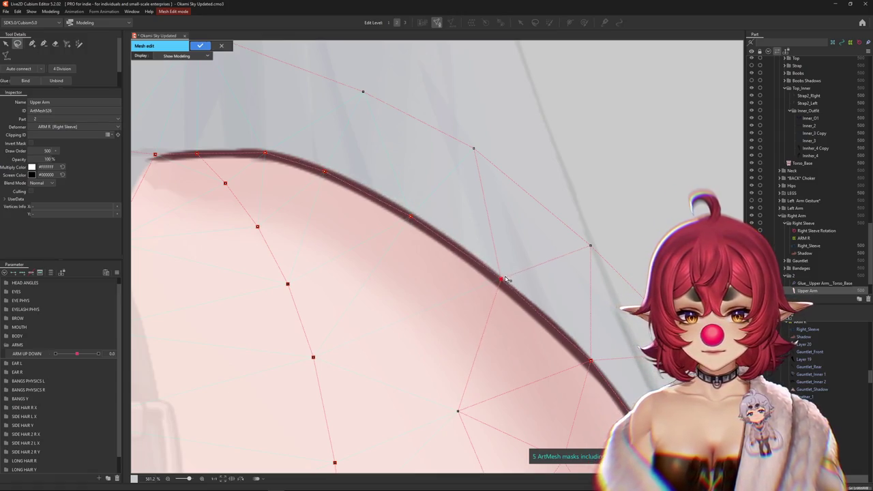
drag(591, 360, 525, 295)
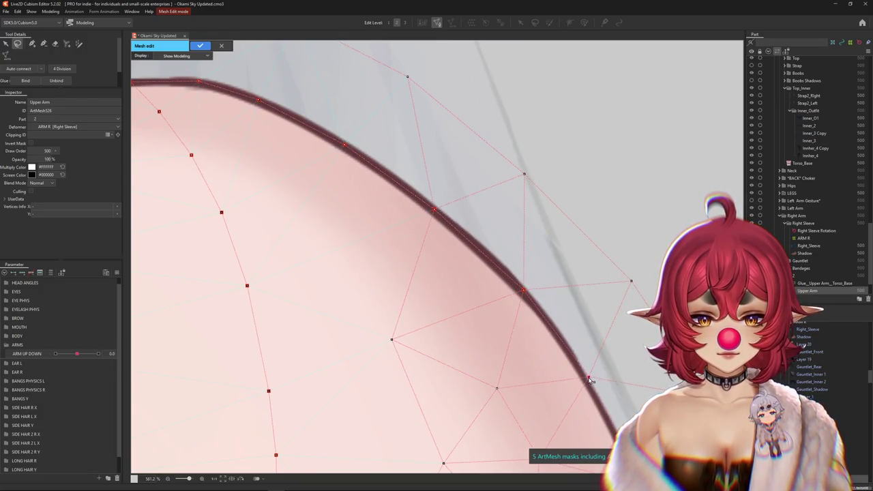
mouse_move(587, 380)
mouse_down()
mouse_move(544, 354)
mouse_move(440, 198)
mouse_move(448, 267)
mouse_move(516, 332)
mouse_move(475, 278)
mouse_move(507, 302)
mouse_move(333, 237)
mouse_up()
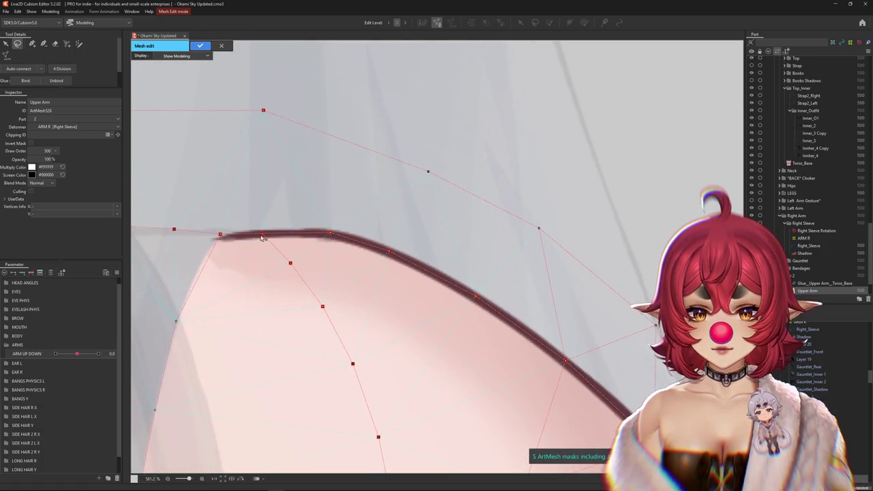
Step: Adjust the Upper Arm vertices near the inner shoulder to match the outline
drag(218, 236, 308, 251)
mouse_move(245, 237)
mouse_down()
mouse_move(251, 243)
mouse_move(221, 240)
mouse_up()
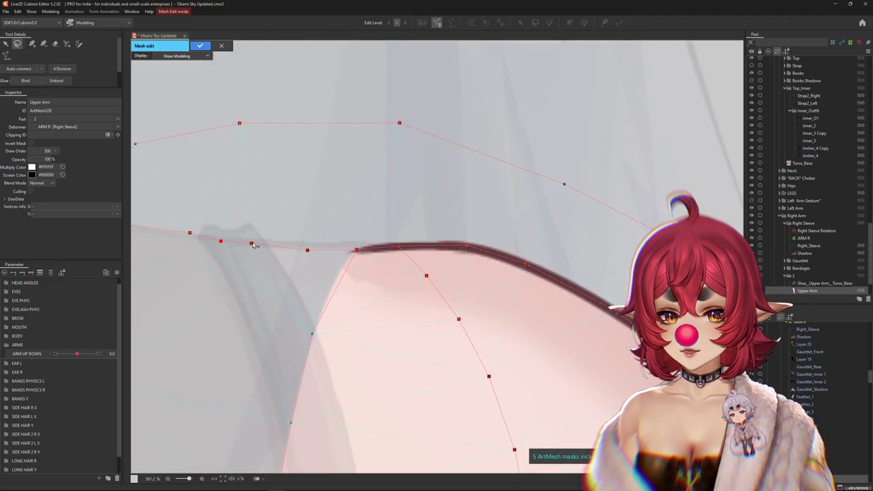
mouse_move(221, 239)
mouse_down()
mouse_move(306, 255)
mouse_move(301, 246)
mouse_up()
mouse_move(356, 256)
mouse_down()
mouse_move(349, 256)
mouse_move(389, 261)
mouse_up()
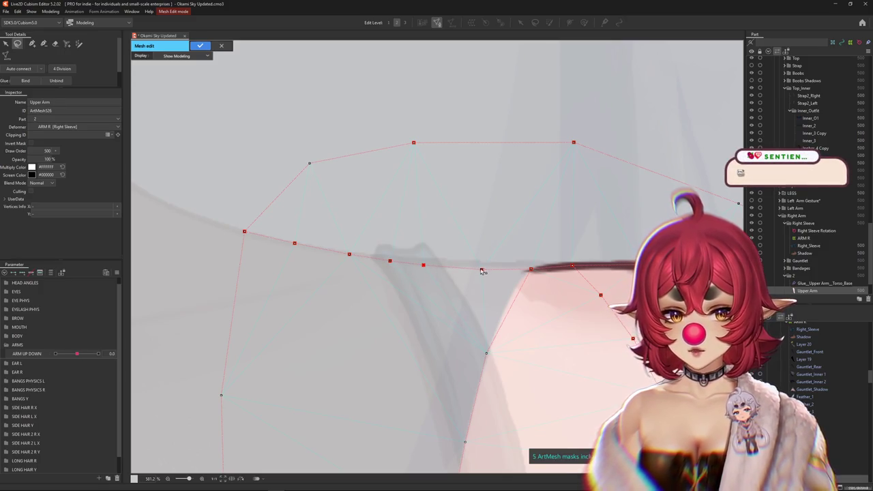
Step: Move the outer top Upper Arm vertices closer to the shoulder edge
scroll(464, 272, right, 1)
scroll(448, 273, right, 3)
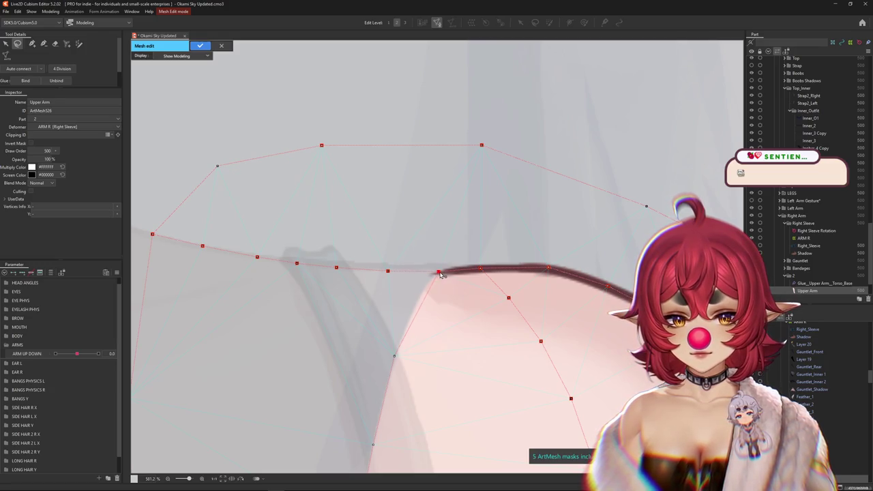
scroll(408, 273, right, 3)
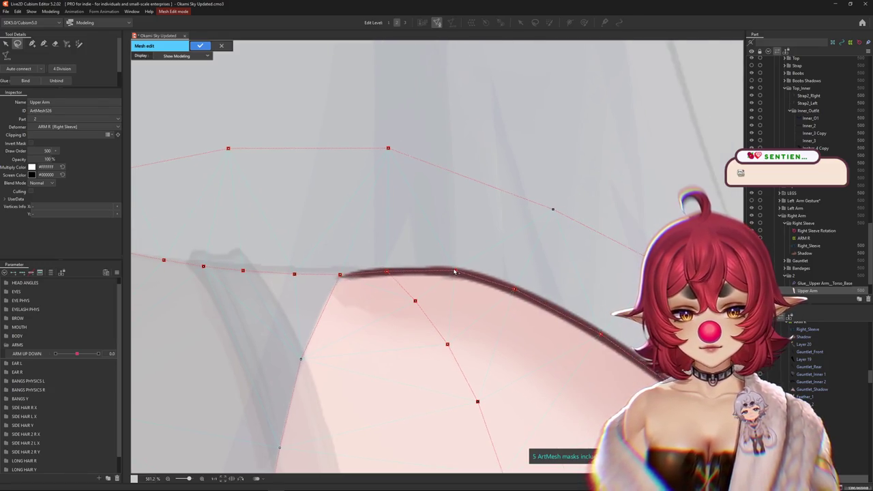
scroll(459, 274, down, 3)
scroll(409, 239, down, 3)
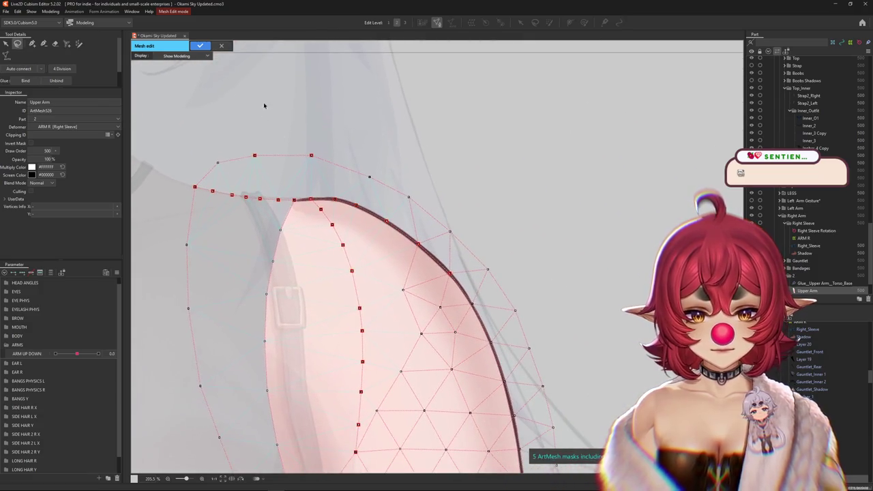
scroll(256, 198, up, 2)
drag(308, 197, 314, 212)
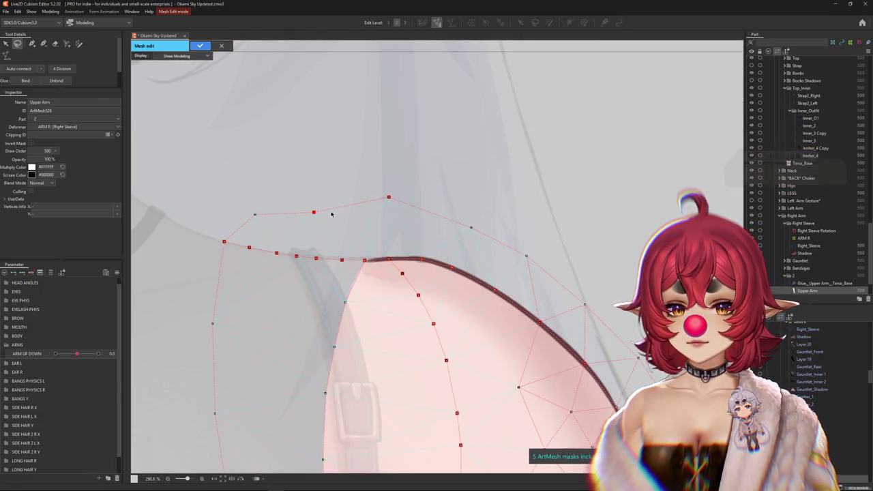
drag(389, 197, 394, 208)
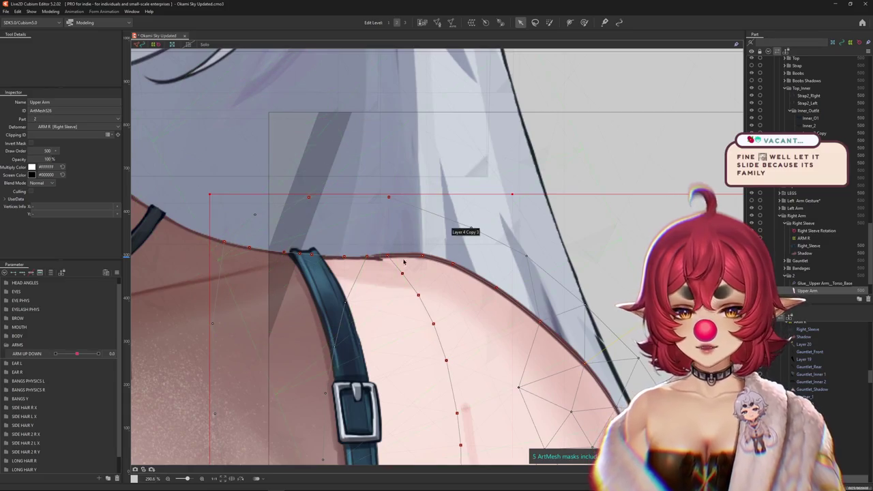
scroll(403, 261, up, 3)
right_click(349, 276)
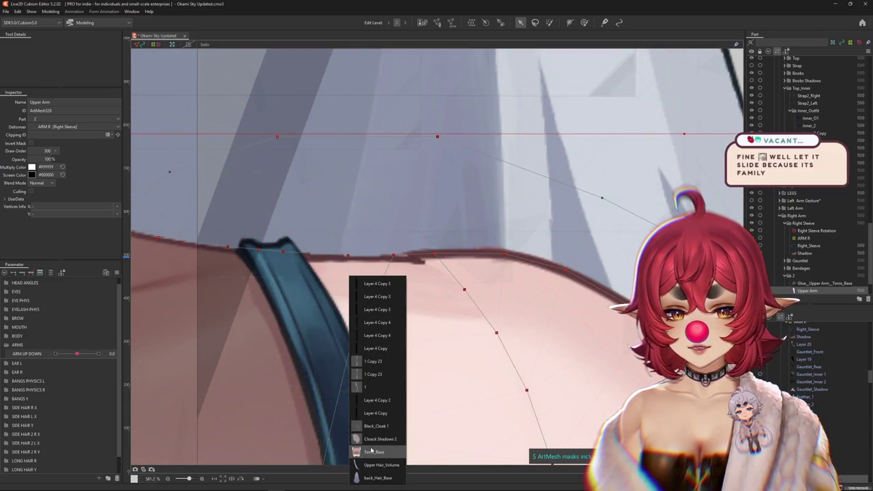
Step: Select Torso_Base, enter Mesh Edit, and work along its right shoulder edge
click(373, 451)
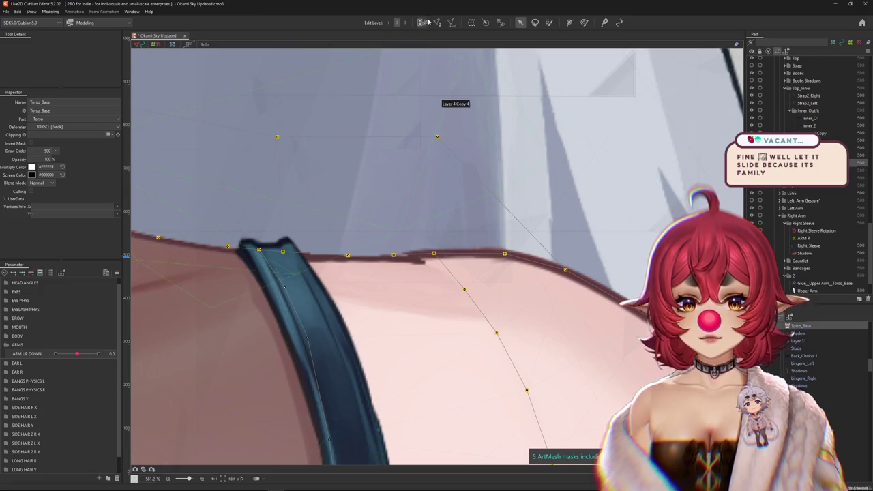
click(423, 22)
scroll(389, 253, up, 2)
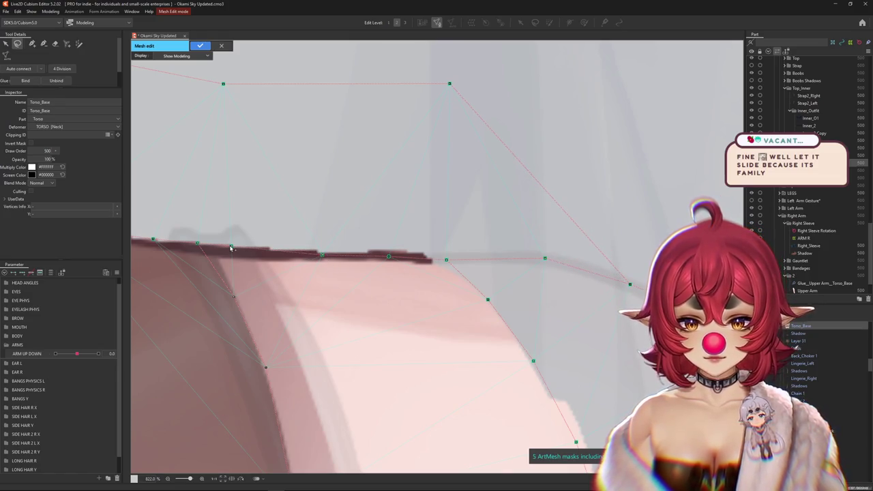
drag(152, 242, 278, 250)
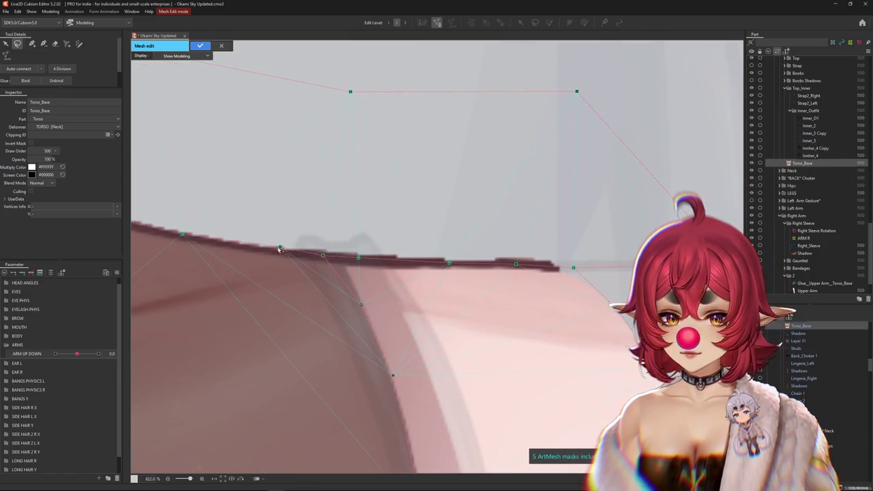
drag(185, 239, 352, 251)
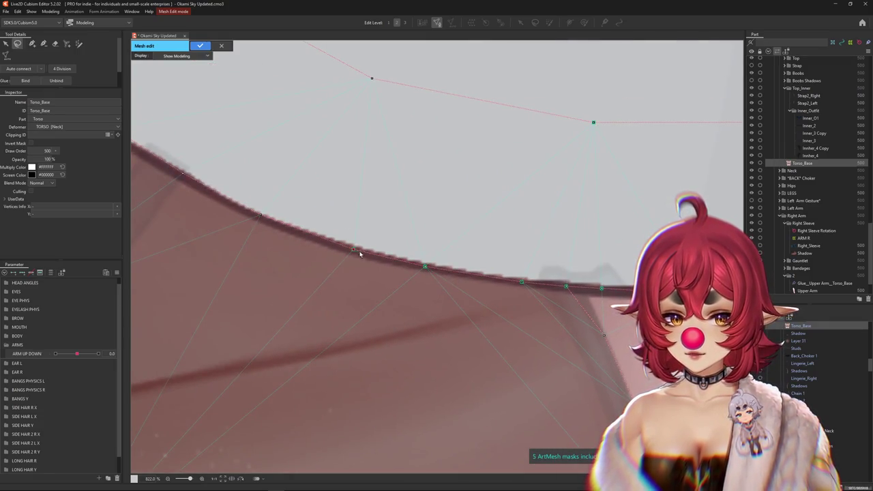
scroll(361, 254, right, 1)
scroll(485, 300, right, 4)
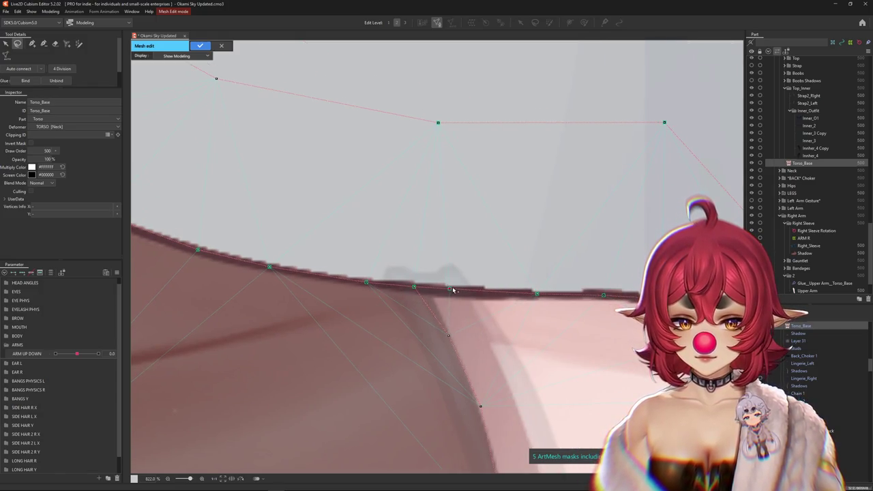
scroll(463, 291, right, 2)
Step: Rework the rest of the Torso_Base shoulder edge and apply the mesh
scroll(472, 302, right, 1)
scroll(417, 294, right, 1)
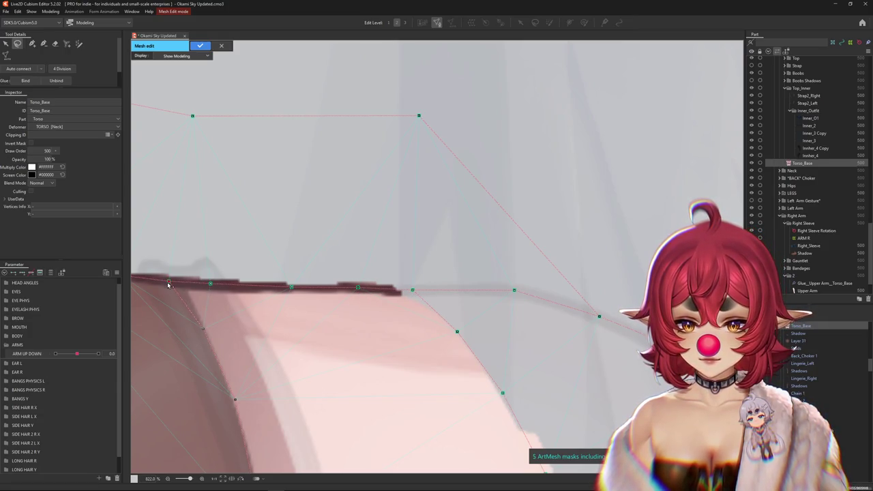
scroll(405, 312, down, 1)
scroll(421, 259, down, 1)
scroll(458, 269, down, 1)
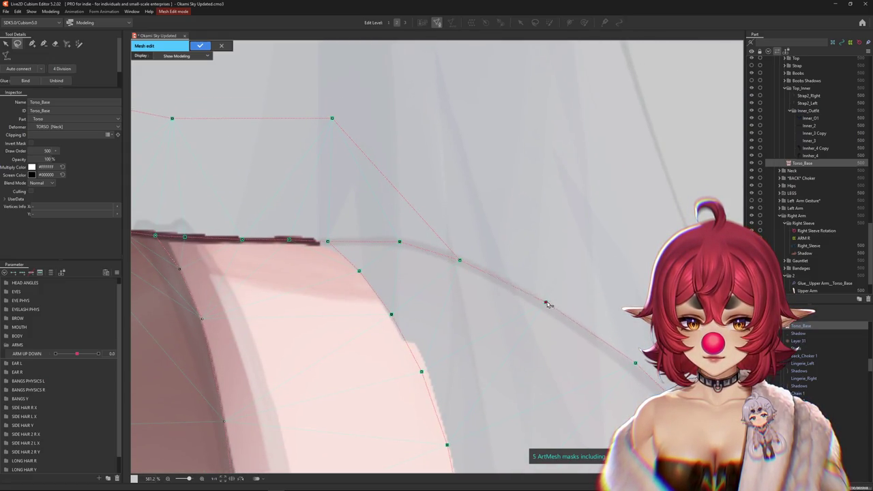
drag(634, 370, 402, 290)
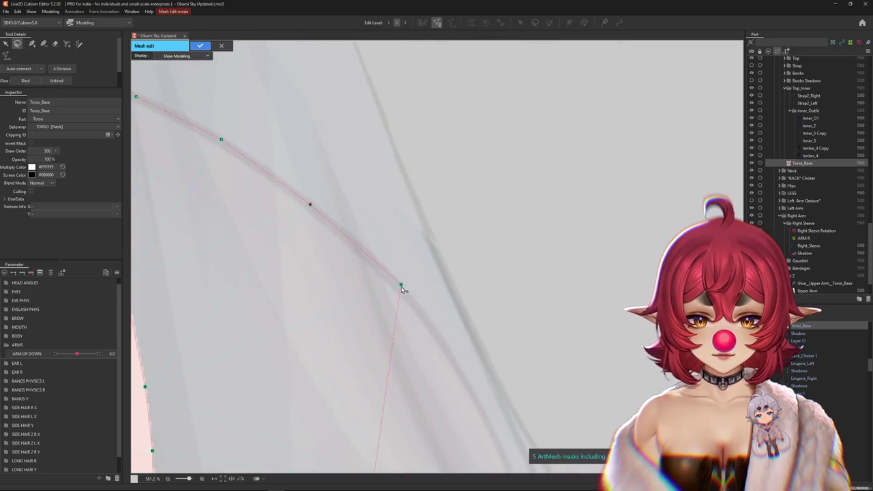
click(200, 45)
Step: Raise the arm with ARM UP DOWN to check the Torso_Base shoulder edge
scroll(419, 230, down, 1)
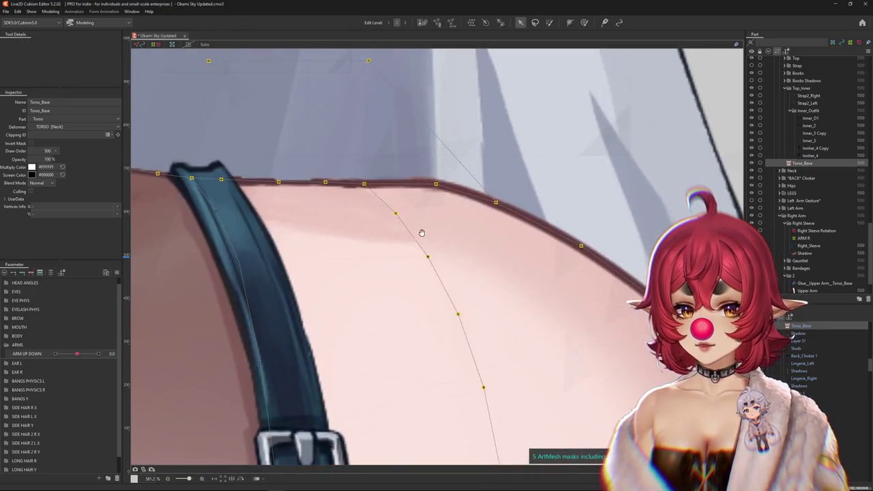
scroll(410, 236, down, 1)
scroll(399, 235, down, 1)
drag(399, 236, 346, 247)
mouse_move(77, 353)
mouse_down()
mouse_move(98, 353)
mouse_move(76, 353)
mouse_up()
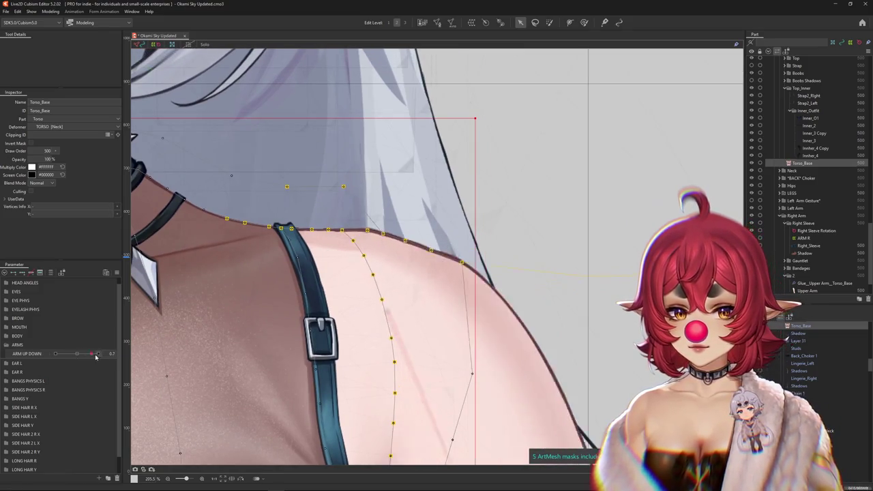
click(437, 22)
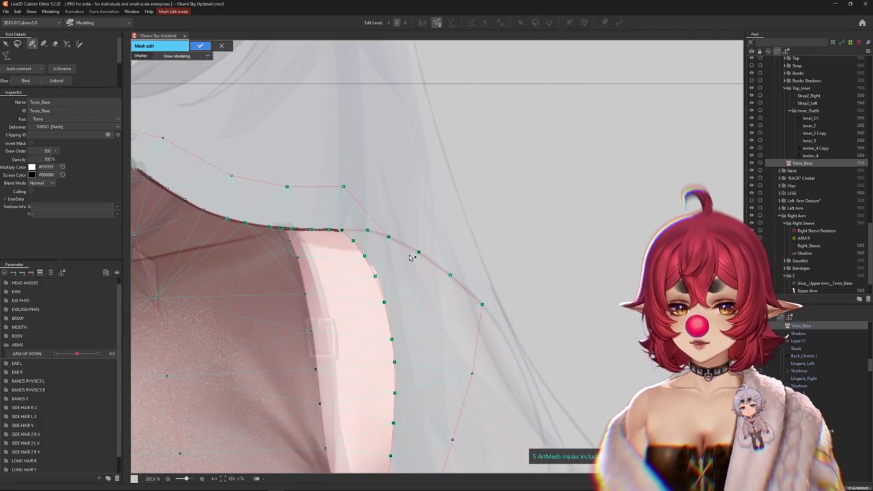
key(Return)
right_click(462, 311)
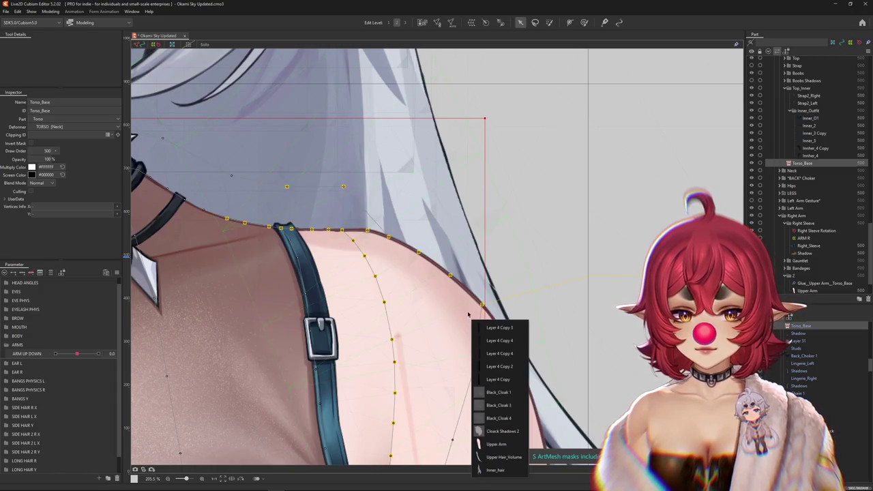
Step: Open the Upper Arm mesh in Mesh Edit and confirm it unchanged
click(494, 448)
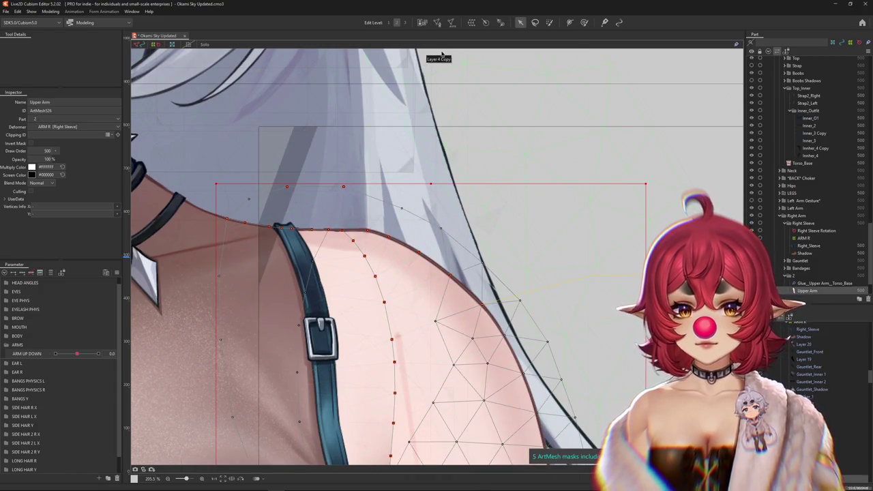
key(ctrl+e)
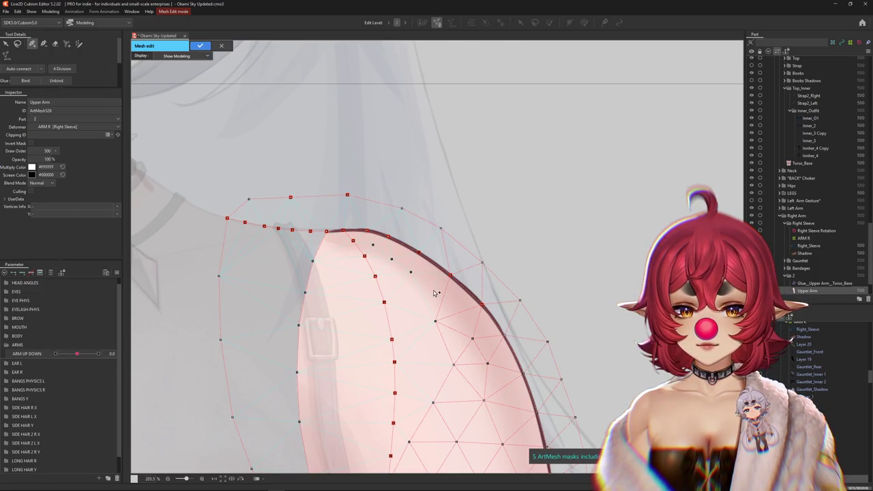
click(201, 46)
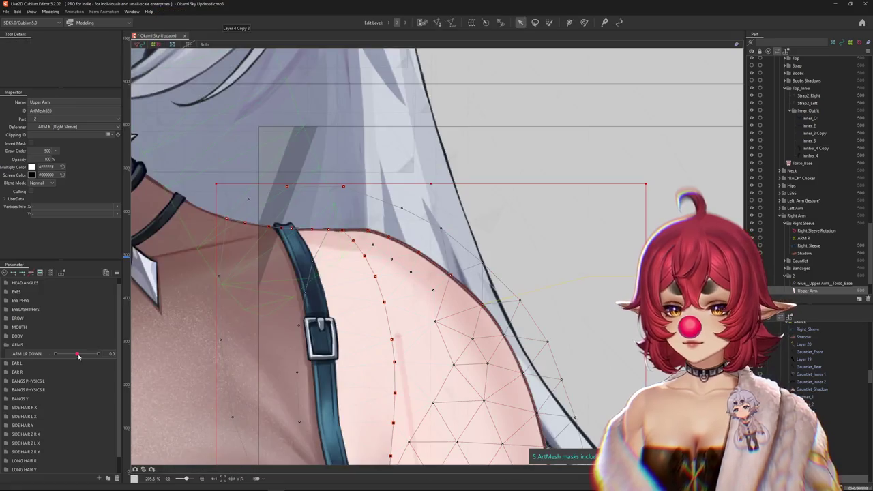
Step: Nudge ARM UP DOWN to preview, recheck Upper Arm, and select Right Sleeve Rotation
mouse_move(76, 354)
mouse_down()
mouse_move(94, 354)
mouse_move(80, 355)
mouse_up()
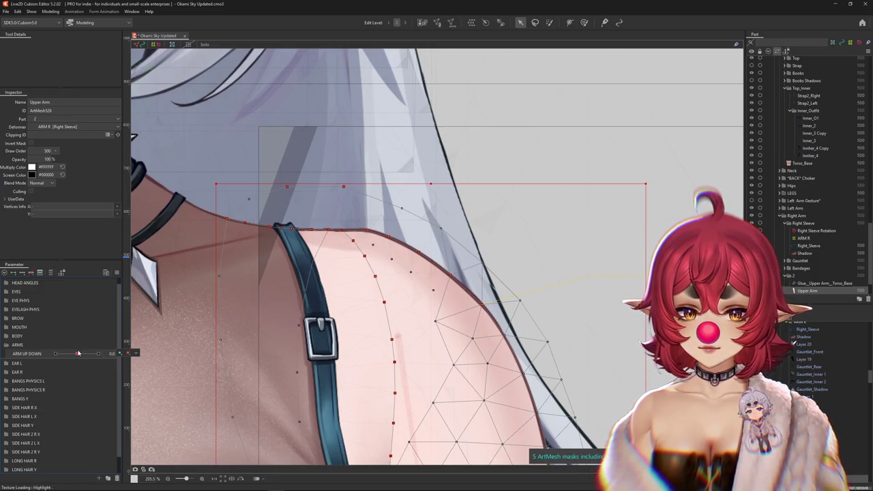
click(437, 22)
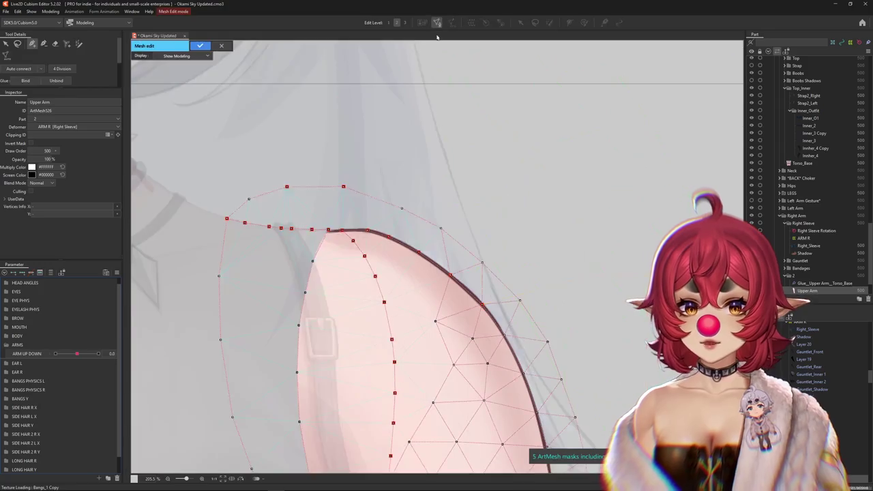
click(201, 45)
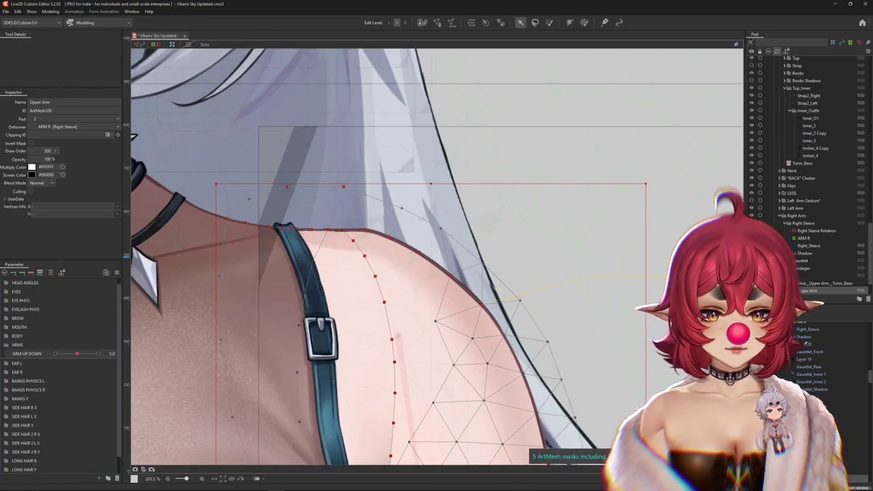
click(816, 230)
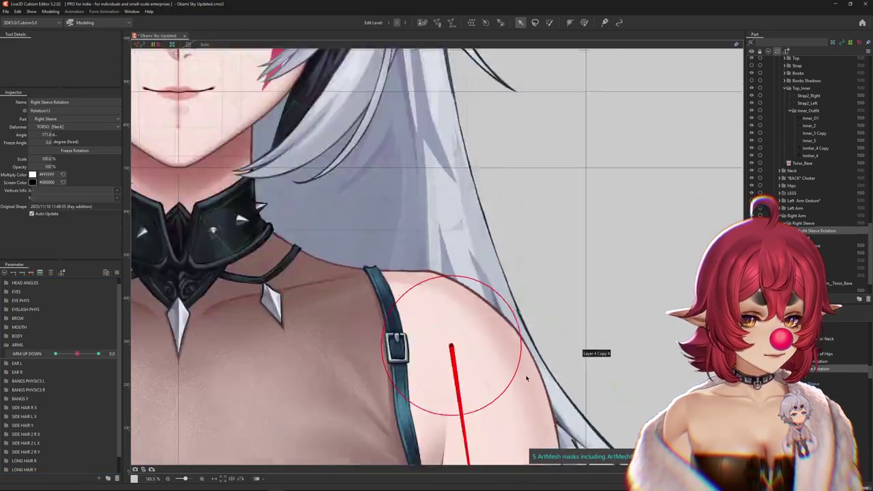
Step: Move the Right Sleeve Rotation pivot onto the shoulder and set its angle near 169.0°
scroll(436, 260, down, 3)
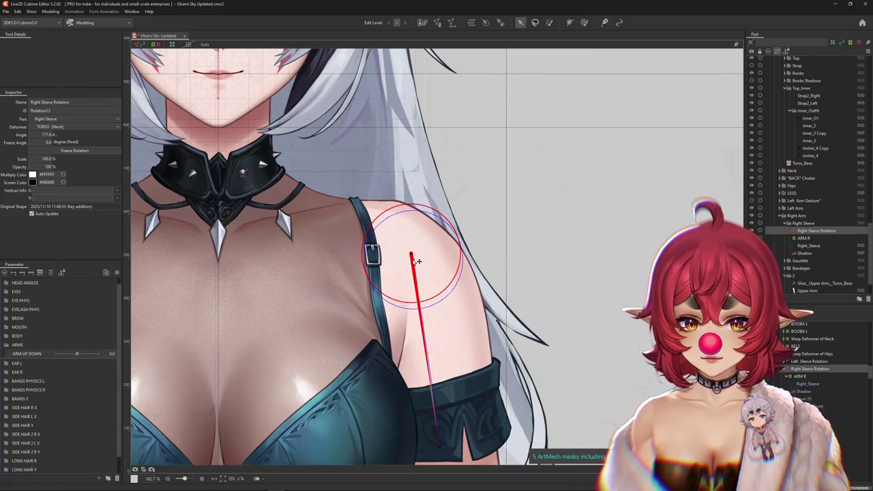
drag(414, 262, 407, 265)
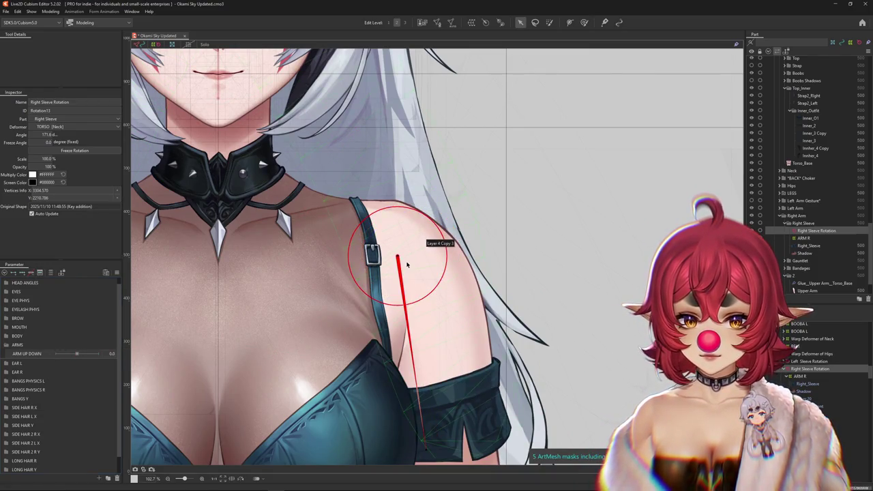
drag(434, 448, 424, 443)
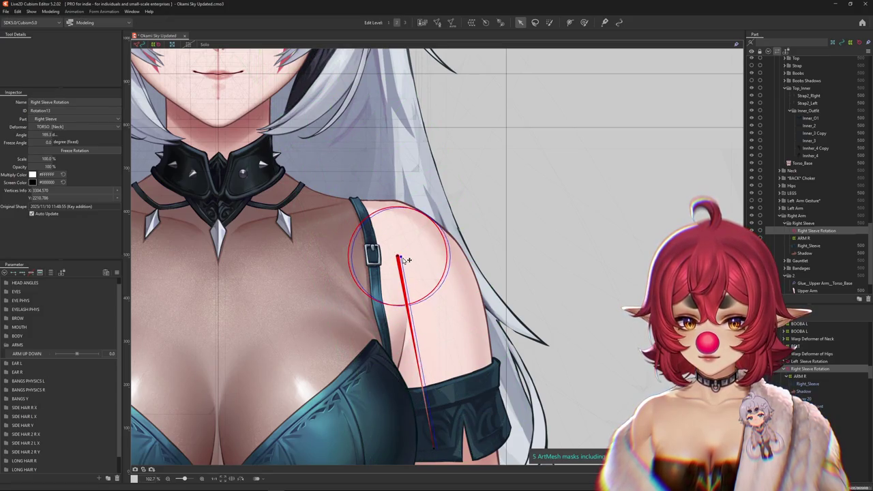
drag(397, 256, 401, 256)
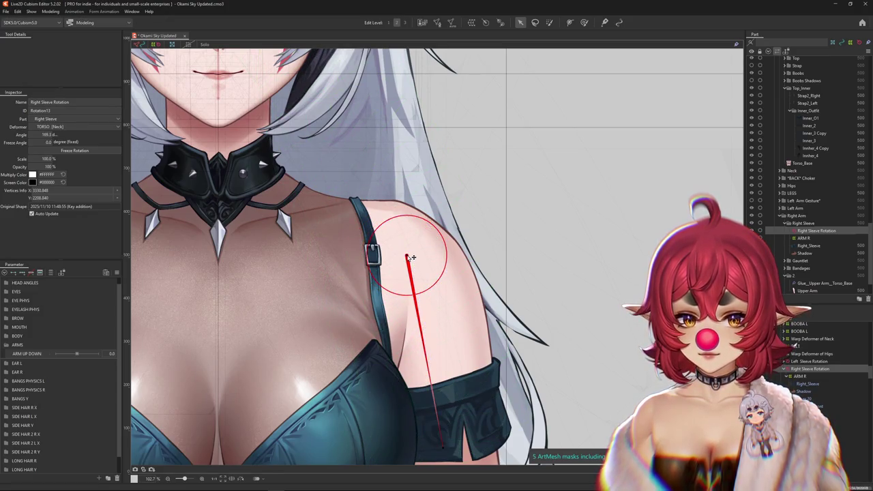
Step: Raise ARM UP DOWN to 1.0 to preview the sleeve on the raised arm
scroll(407, 258, down, 2)
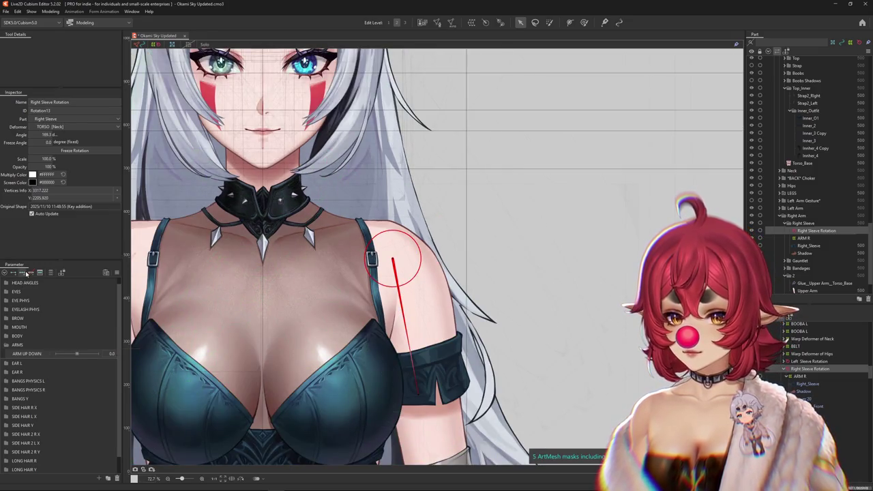
drag(77, 354, 99, 354)
mouse_move(418, 393)
mouse_down()
mouse_move(444, 387)
mouse_move(477, 351)
mouse_up()
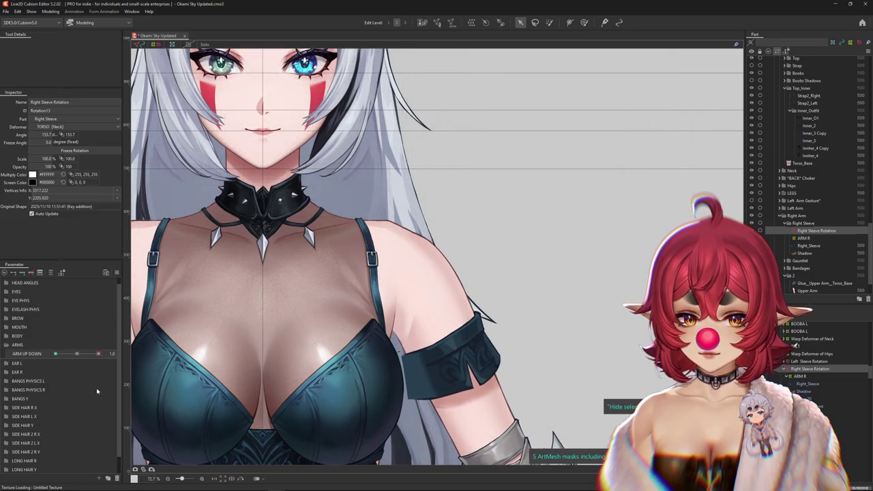
Step: Switch ARM UP DOWN between middle and raised poses and hide the rotation handle
click(77, 354)
click(98, 353)
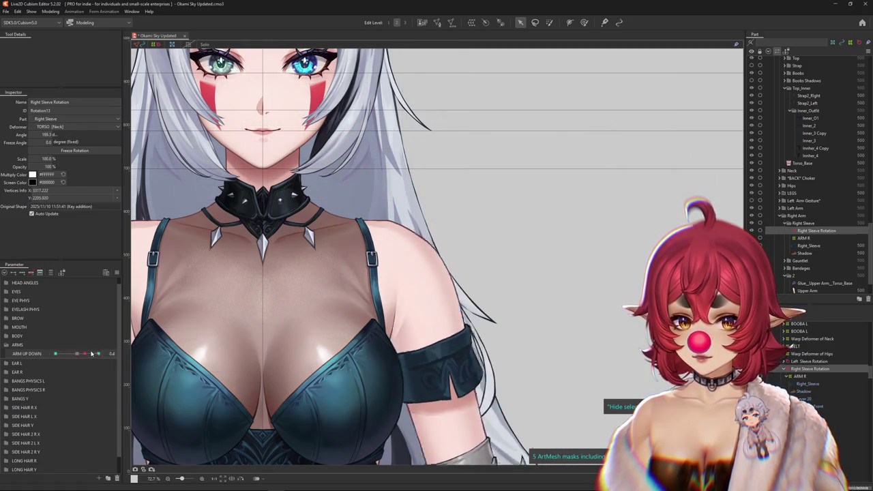
scroll(399, 338, down, 2)
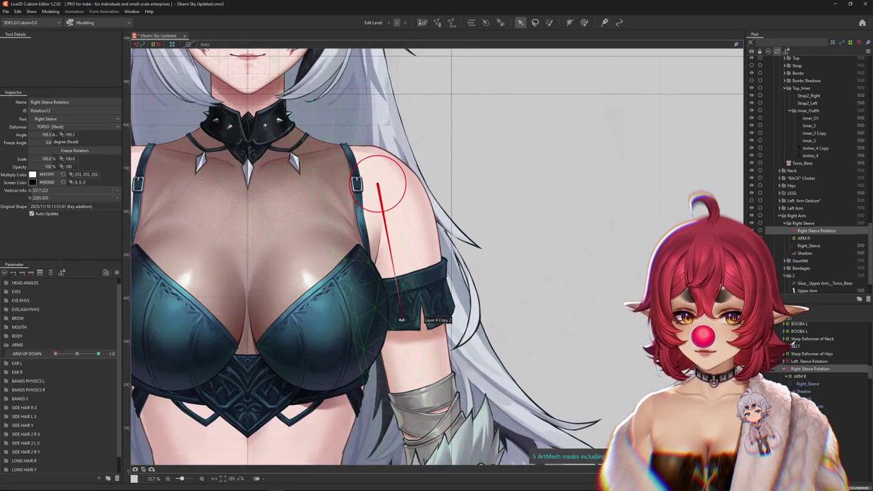
click(77, 354)
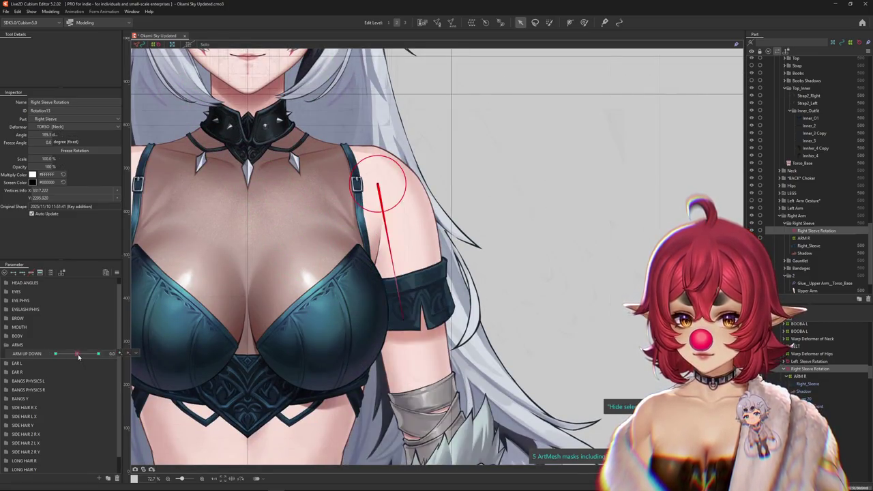
drag(78, 354, 106, 353)
key(ctrl+h)
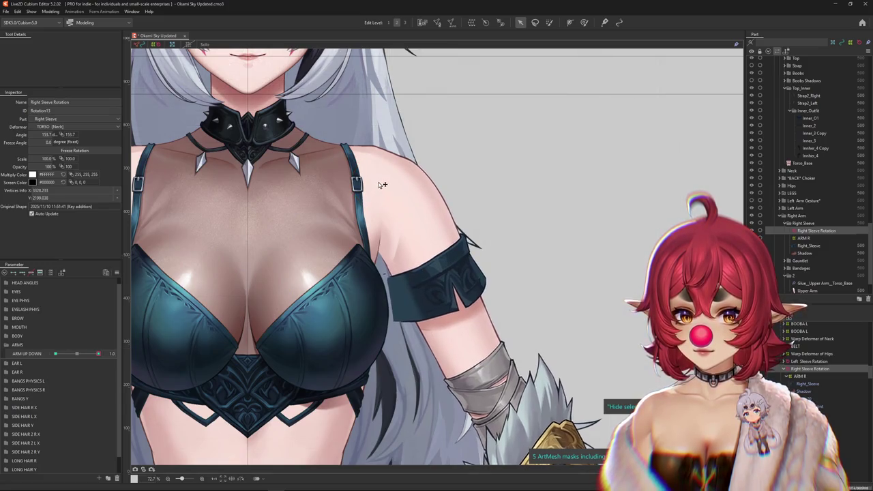
Step: Rotate the raised sleeve slightly down, then fine-tune it to 185.3° at -1.0
drag(378, 179, 377, 182)
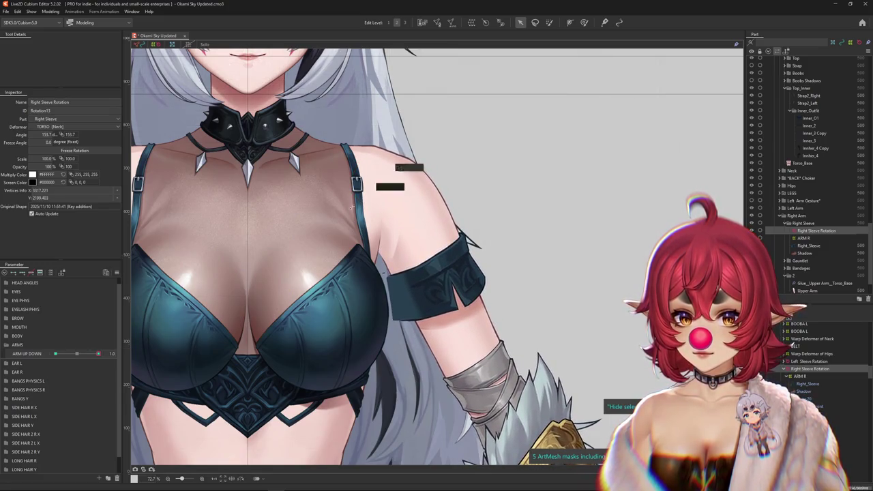
scroll(352, 208, down, 3)
drag(98, 354, 74, 358)
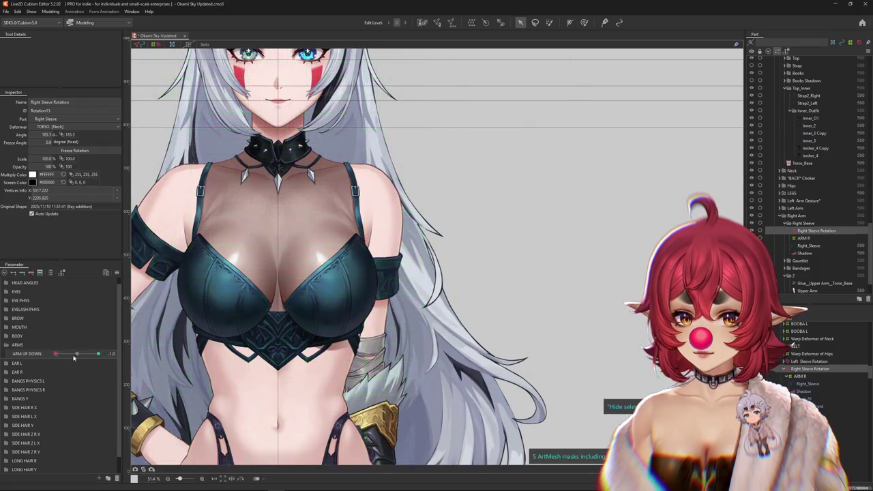
drag(373, 196, 372, 195)
Step: Raise the arm again to review the model and tweak the shoulder rotation
scroll(374, 196, down, 2)
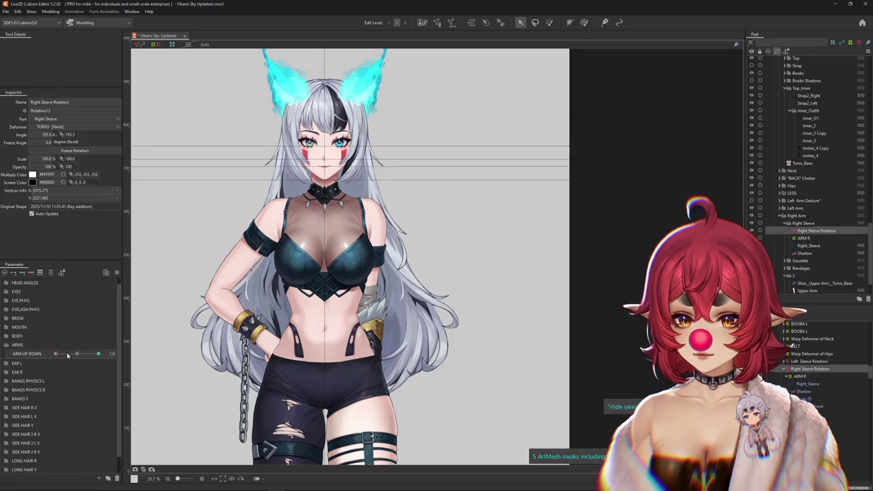
drag(57, 353, 134, 353)
scroll(386, 219, up, 3)
drag(361, 236, 363, 240)
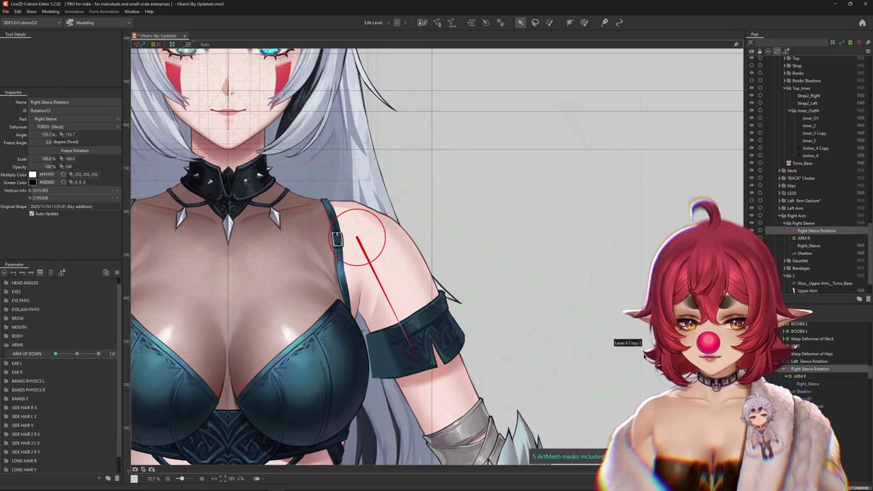
click(804, 238)
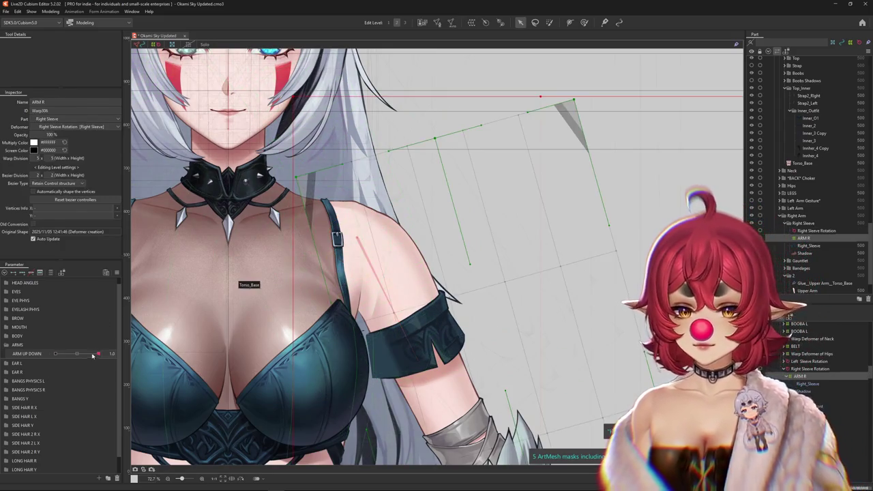
Step: Set the ARM R warp division to 15 × 25
scroll(232, 310, down, 2)
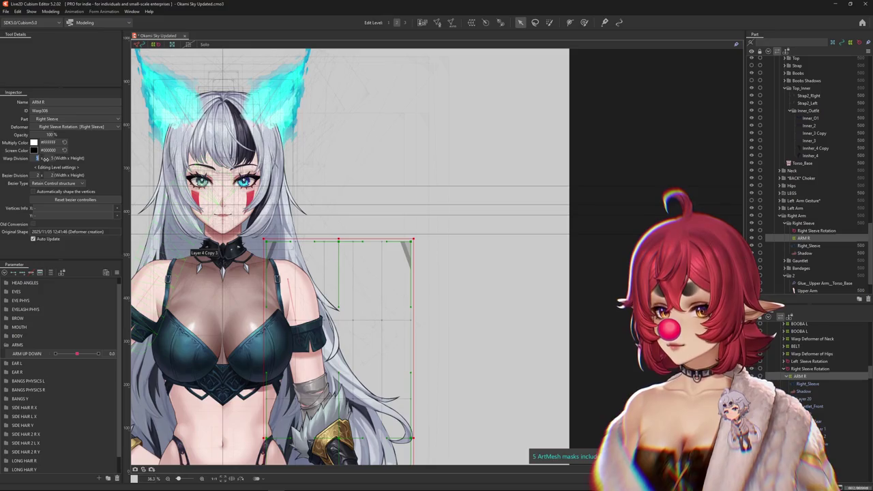
text(1525)
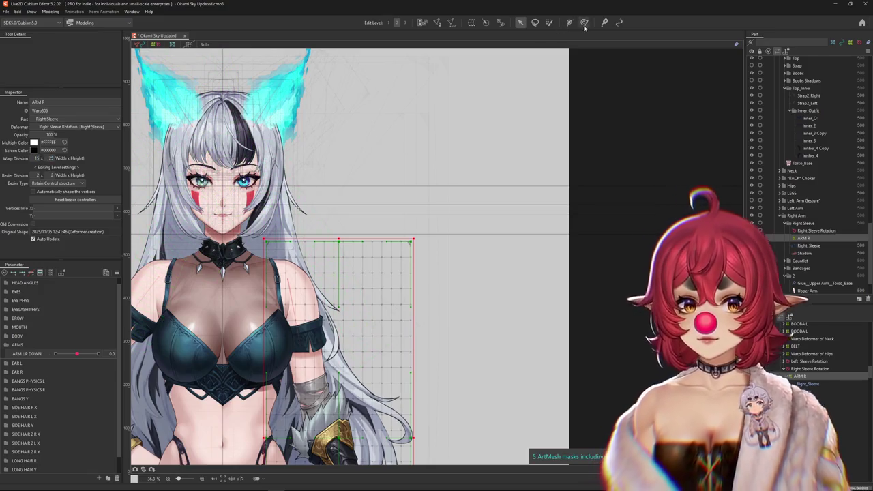
text(b)
scroll(263, 303, up, 2)
Step: Bend the ARM R grid to fit the arm at ARM UP DOWN 1.0, then return to 0.0
drag(77, 354, 102, 353)
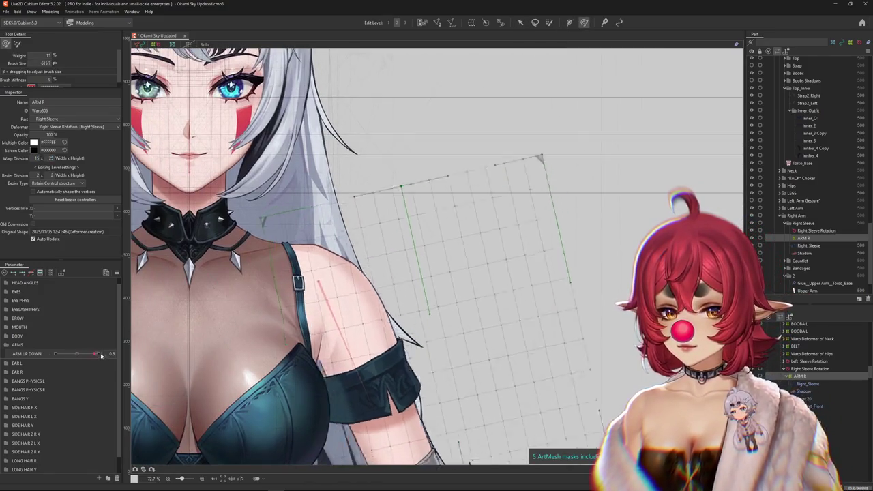
scroll(261, 245, up, 1)
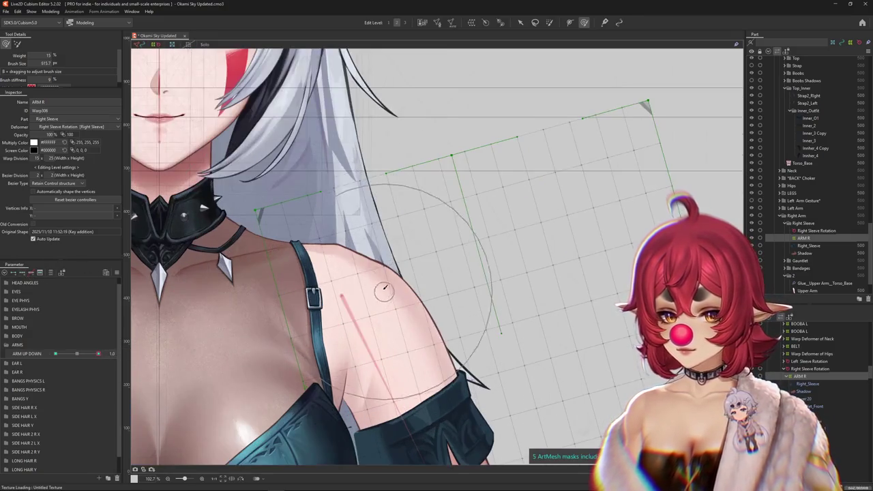
drag(382, 273, 360, 245)
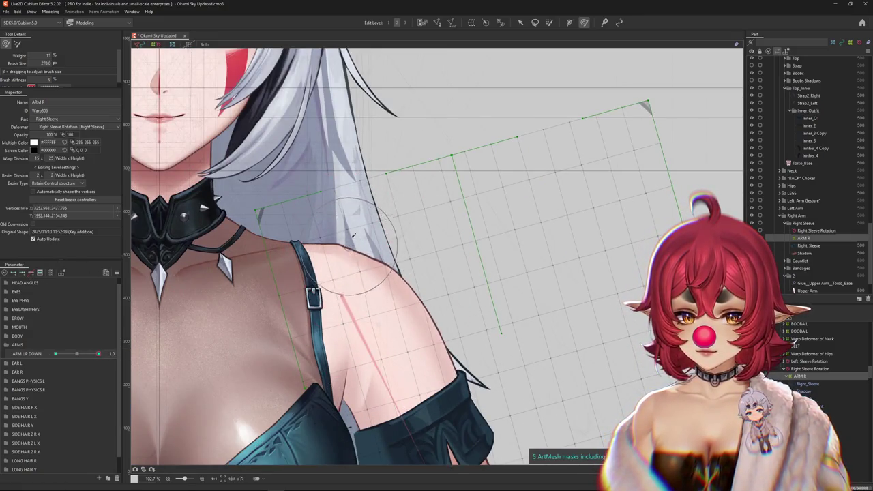
click(76, 354)
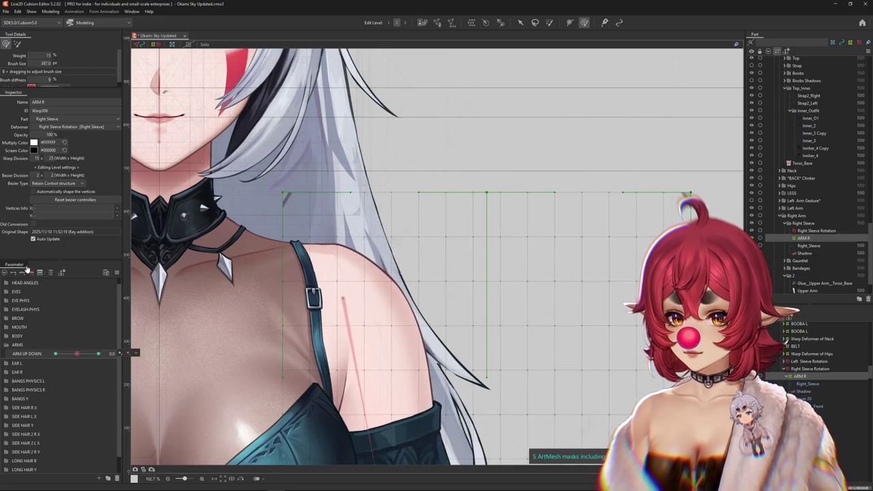
right_click(354, 267)
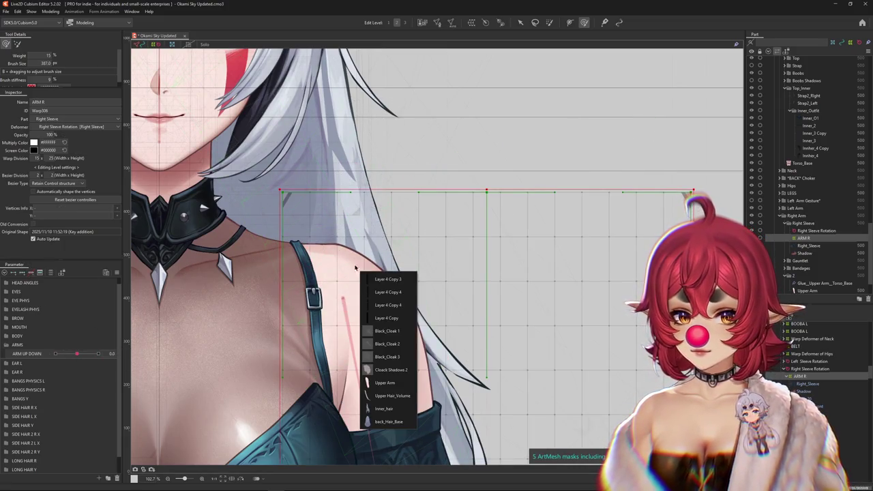
Step: Push the Upper Arm shoulder-edge vertices into place at ARM UP DOWN 1.0
click(385, 383)
drag(76, 355, 101, 354)
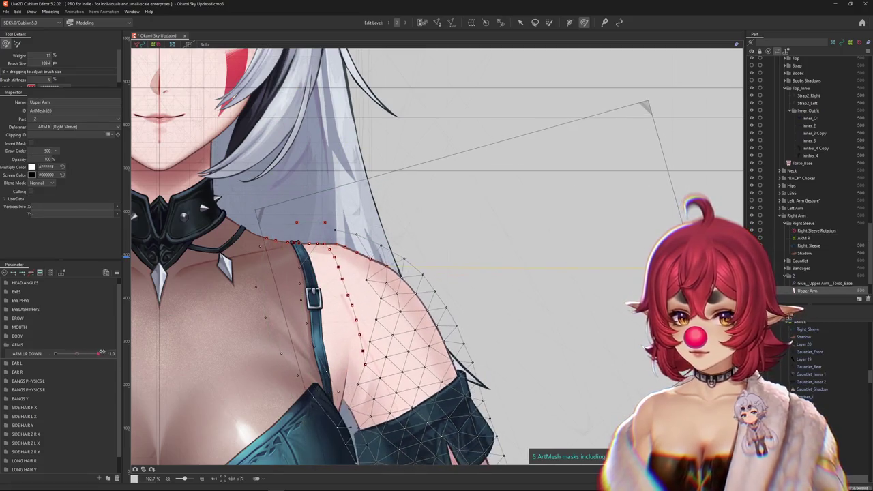
scroll(339, 240, up, 3)
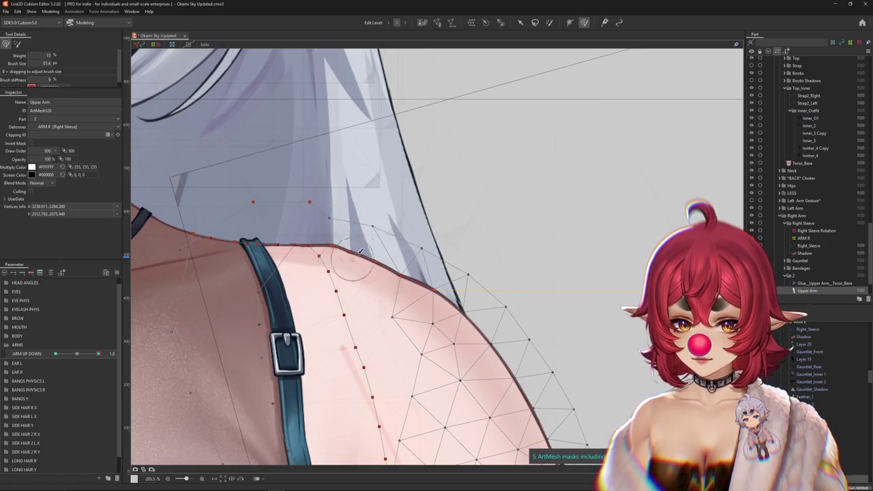
drag(402, 226, 386, 232)
drag(401, 277, 416, 270)
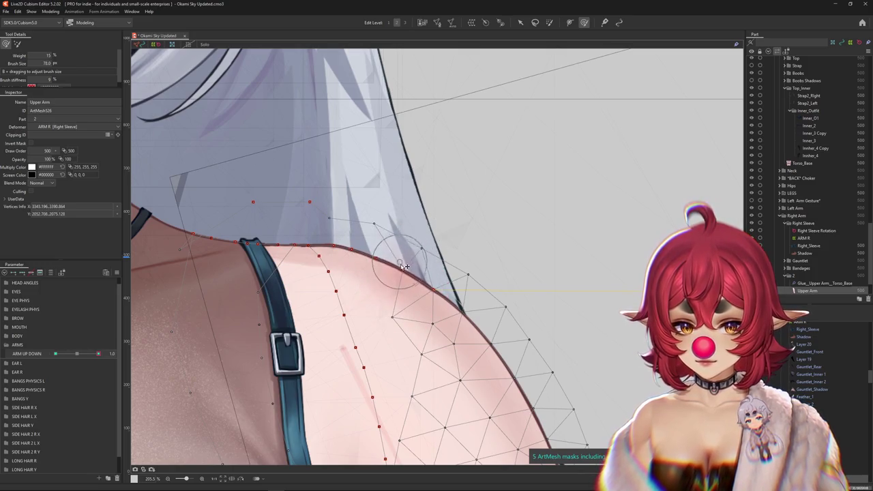
mouse_move(351, 360)
mouse_down()
mouse_move(361, 283)
mouse_move(341, 295)
mouse_move(442, 275)
mouse_up()
Step: Lower ARM UP DOWN to -1.0 and reshape the Upper Arm shoulder edge for that pose
key(Escape)
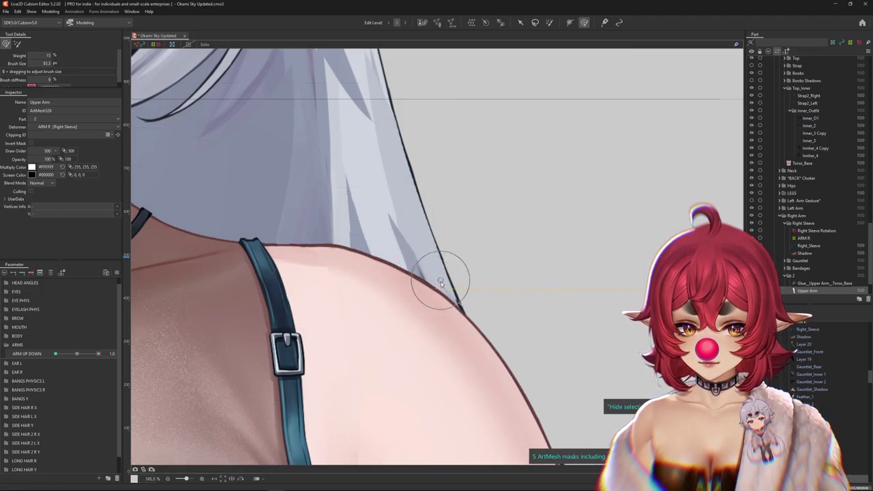
scroll(439, 313, down, 3)
drag(99, 353, 55, 354)
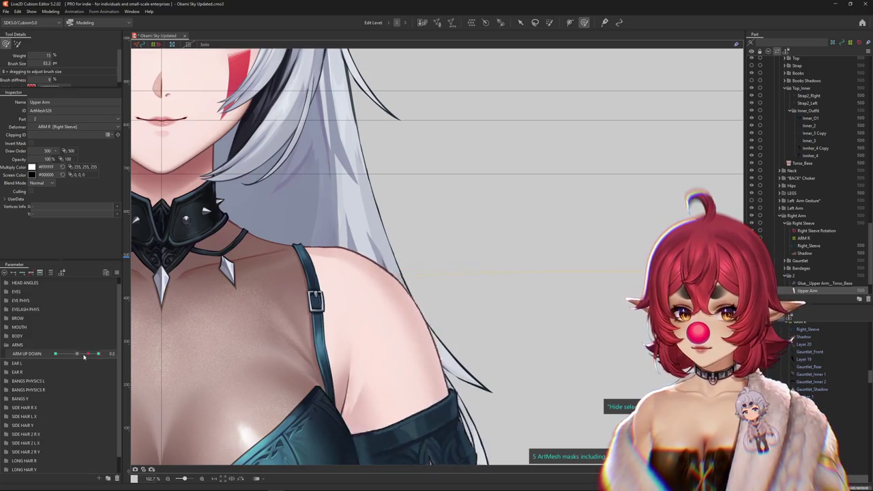
drag(672, 290, 317, 194)
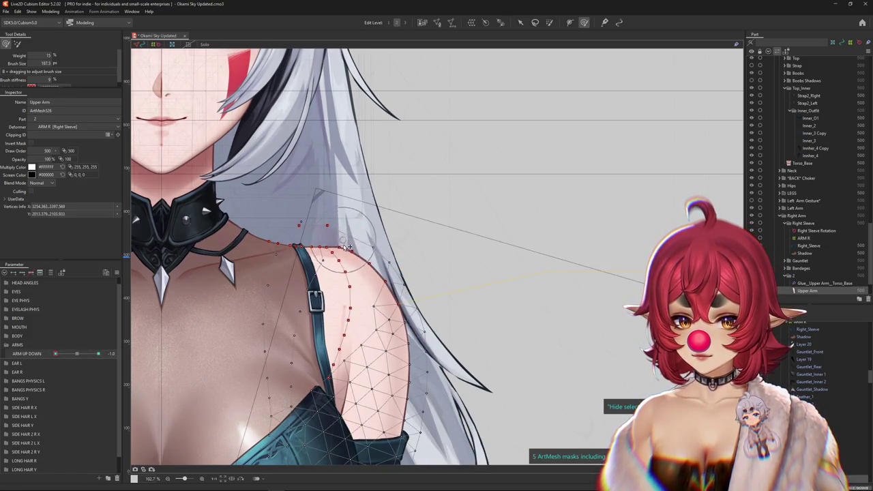
click(344, 307)
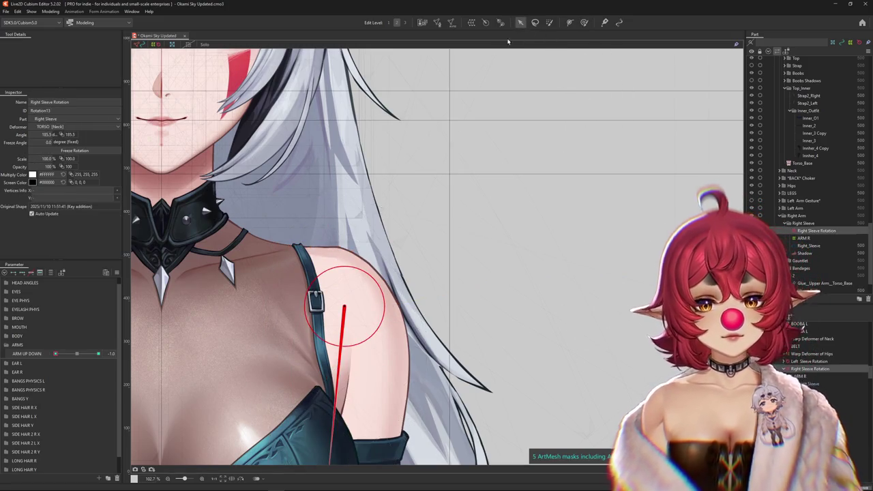
Step: Select the Upper Arm mesh with the Arrow tool and open Glue_Upper Arm_Torso_Base weight painting
key(v)
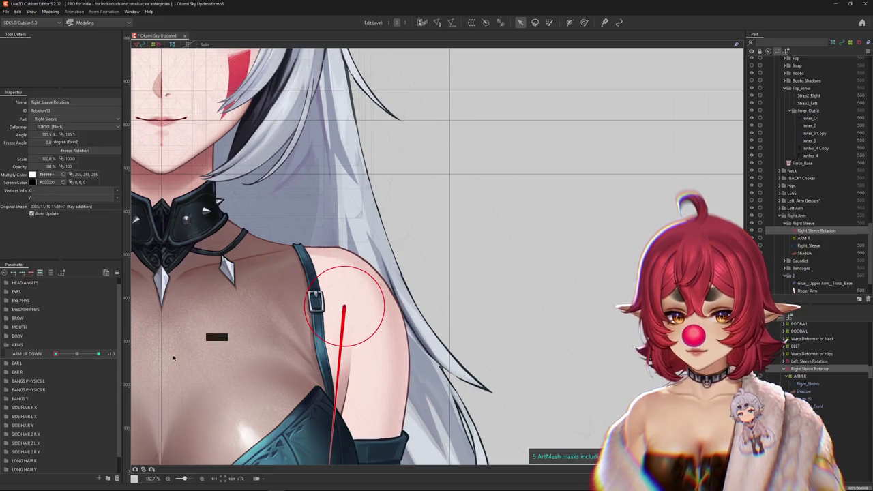
click(75, 355)
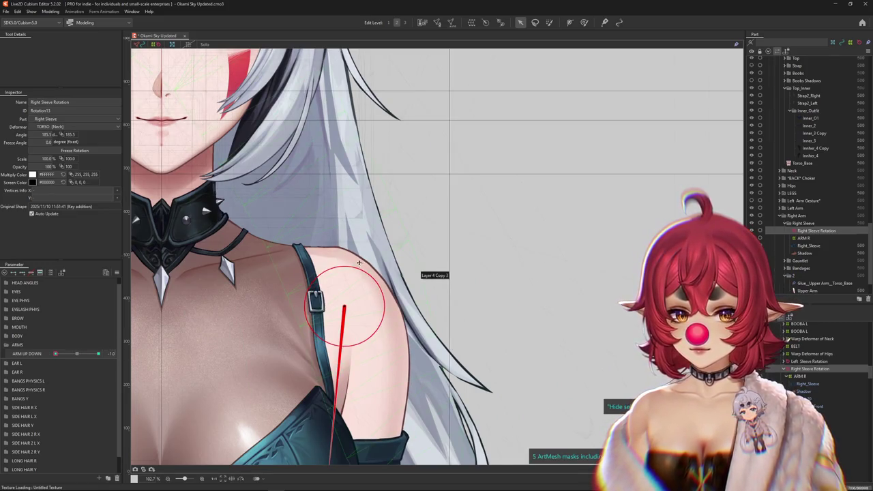
drag(359, 263, 399, 395)
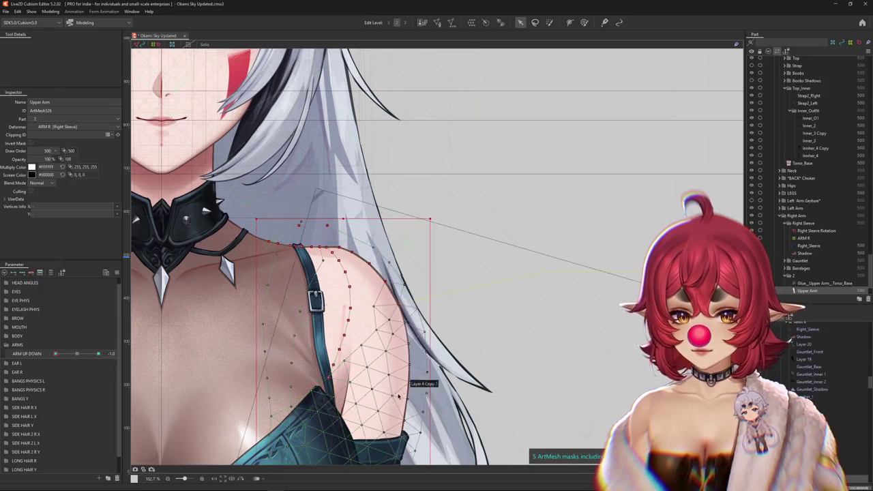
click(822, 283)
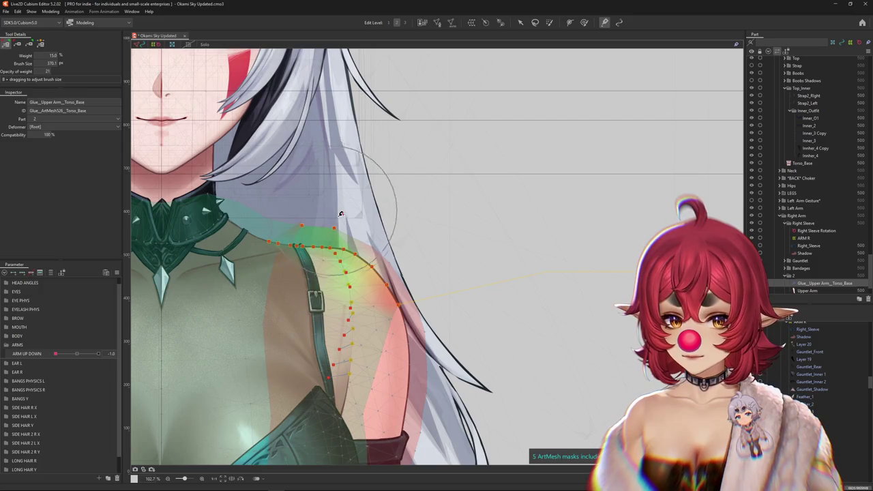
Step: Exit glue painting, raise ARM UP DOWN to test, then reselect the Upper Arm–Torso glue for painting
click(520, 22)
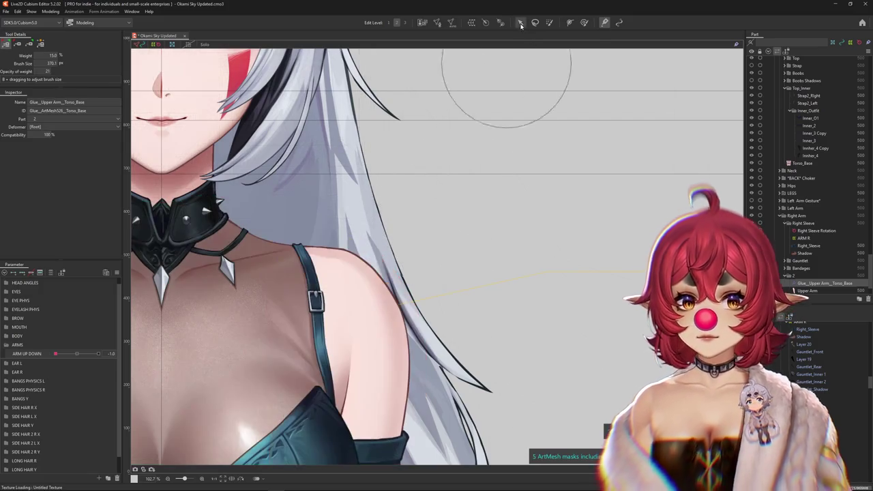
drag(55, 354, 98, 353)
click(331, 239)
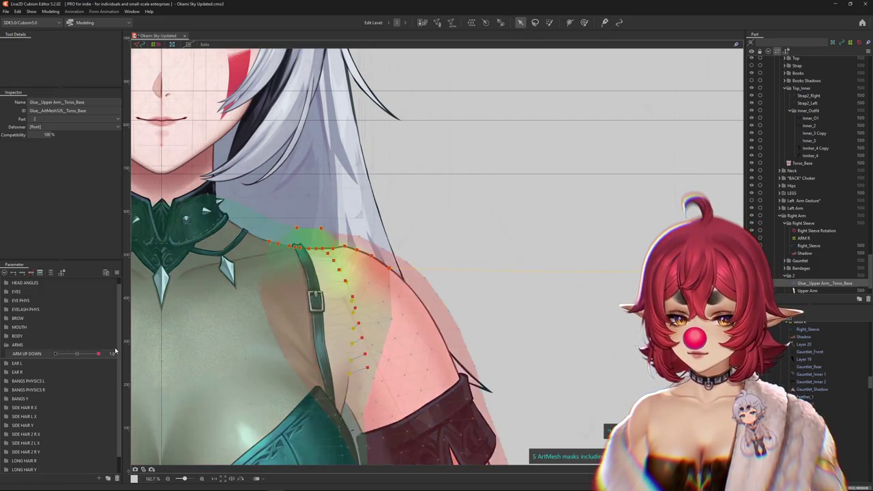
scroll(331, 239, up, 3)
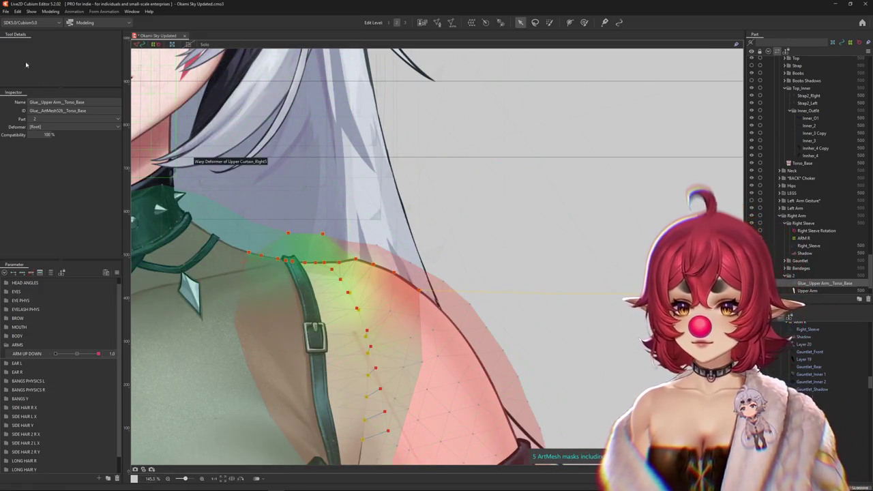
click(603, 22)
Step: Repaint 5% glue weight along the shoulder seam, then lower and raise the arm to check it
drag(244, 252, 322, 243)
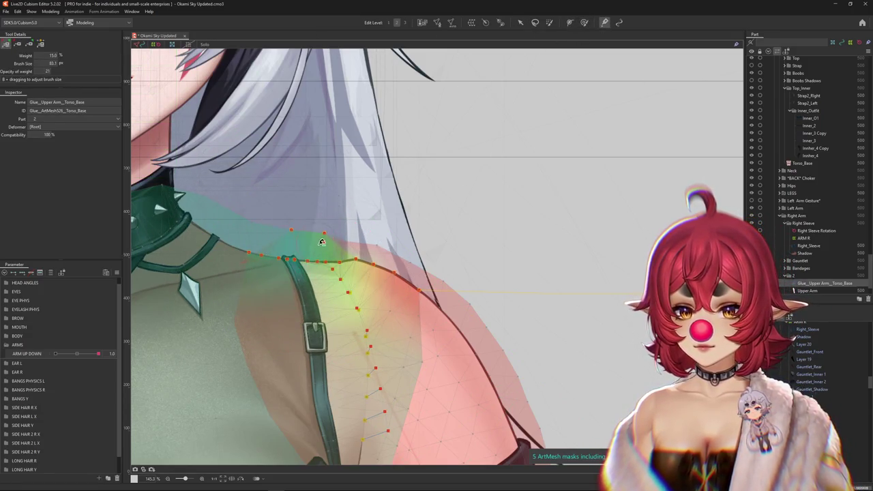
scroll(364, 251, up, 2)
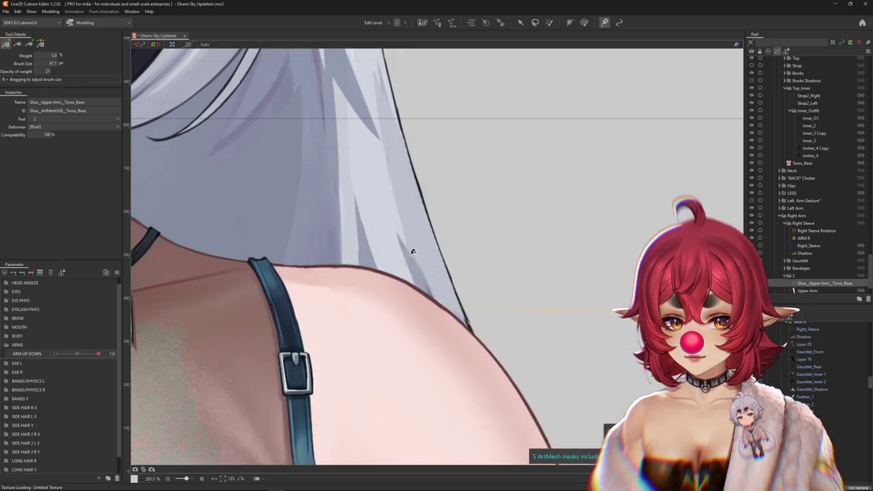
scroll(412, 249, down, 2)
drag(98, 354, 55, 354)
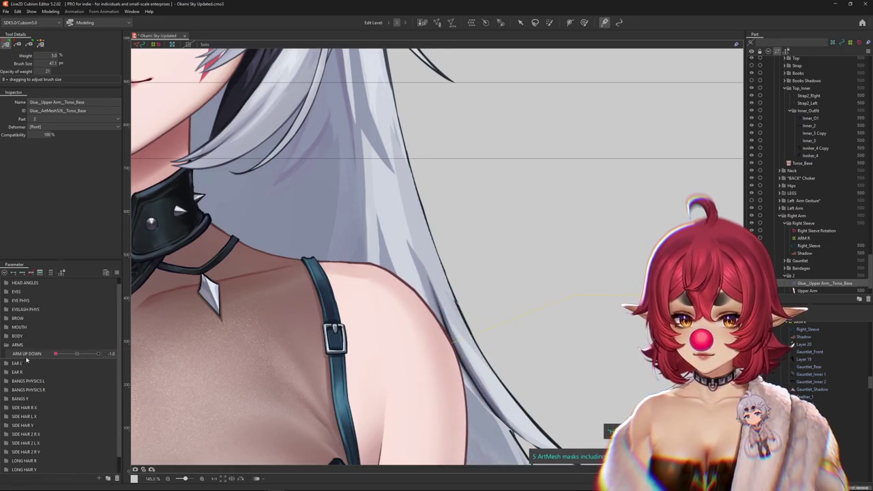
scroll(350, 257, up, 2)
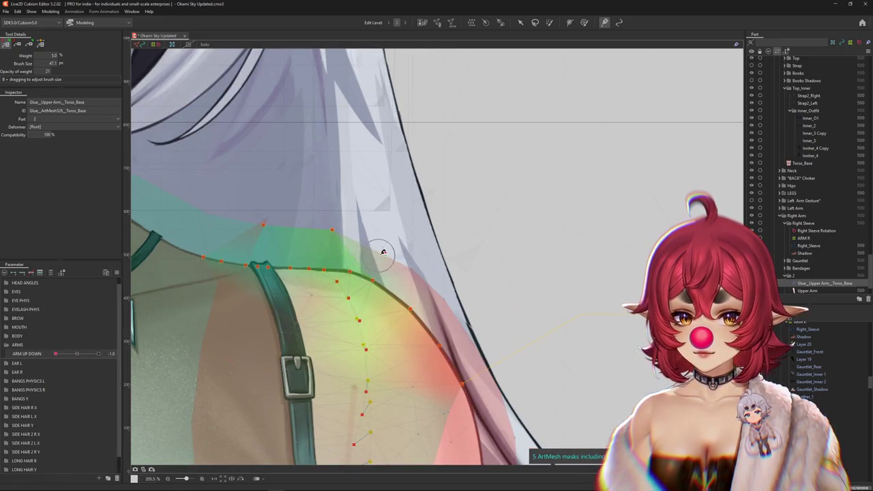
scroll(382, 252, down, 4)
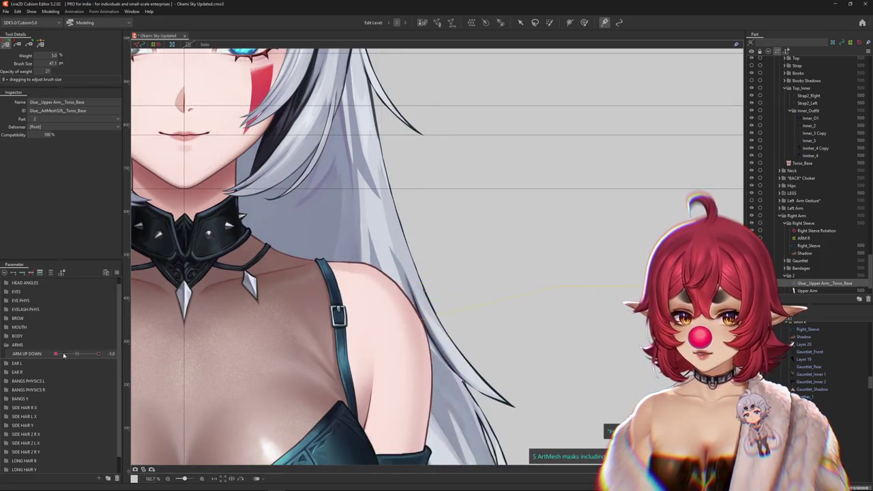
drag(63, 354, 98, 354)
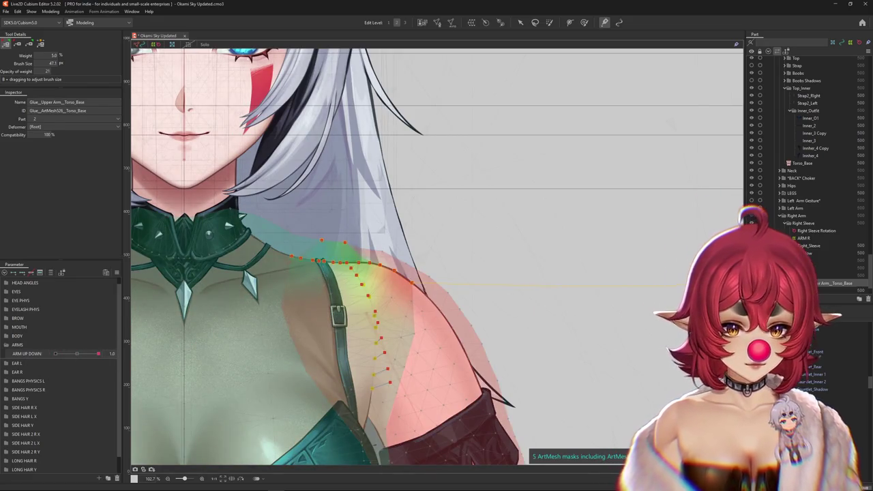
click(805, 238)
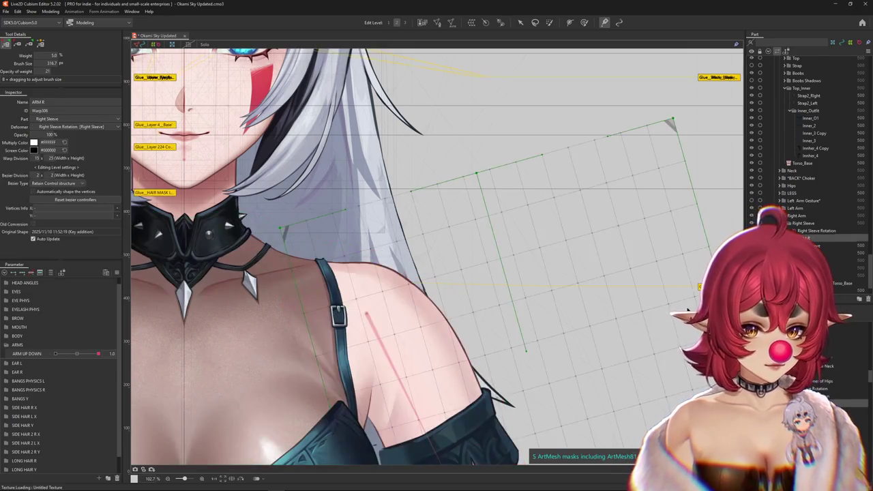
Step: Hide the arm warp grid, set ARM UP DOWN to -1, and rotate Right Sleeve Rotation to 185.5°
drag(98, 354, 117, 350)
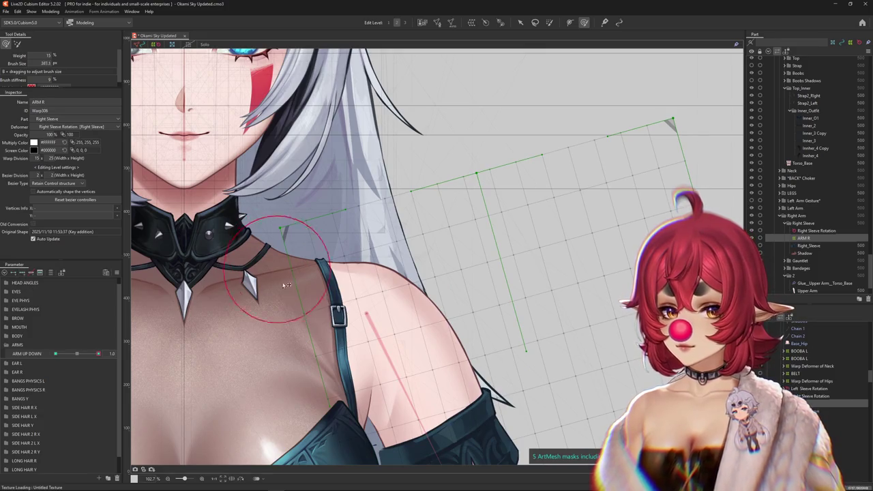
drag(282, 283, 311, 251)
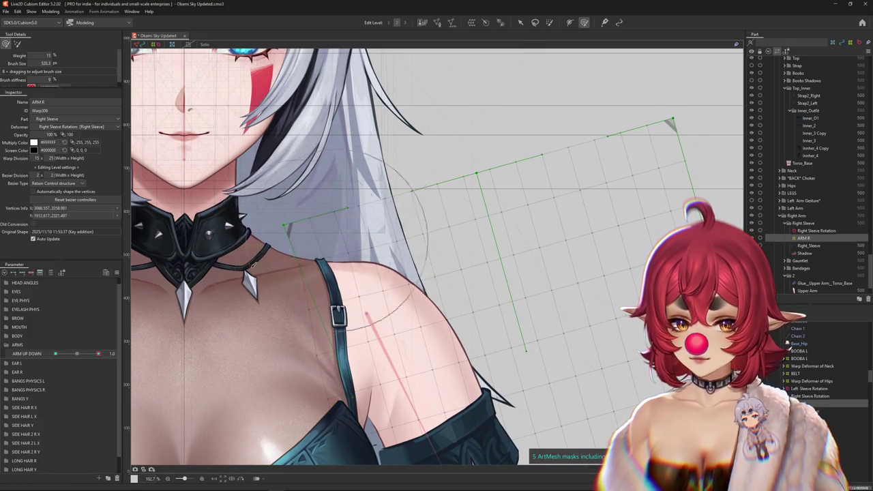
key(Escape)
drag(100, 353, 32, 348)
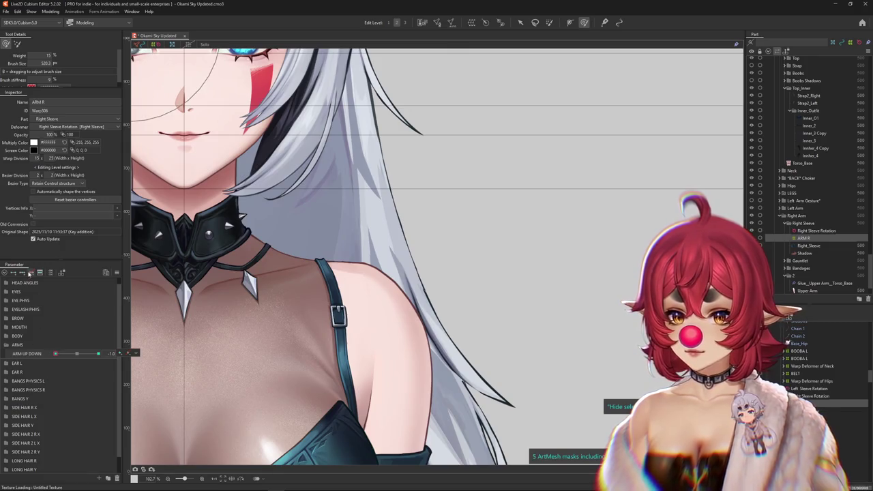
click(817, 230)
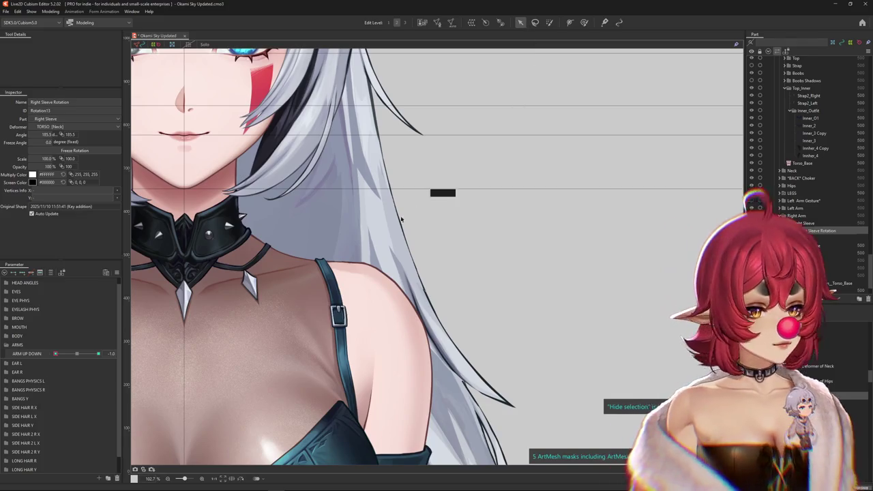
click(76, 354)
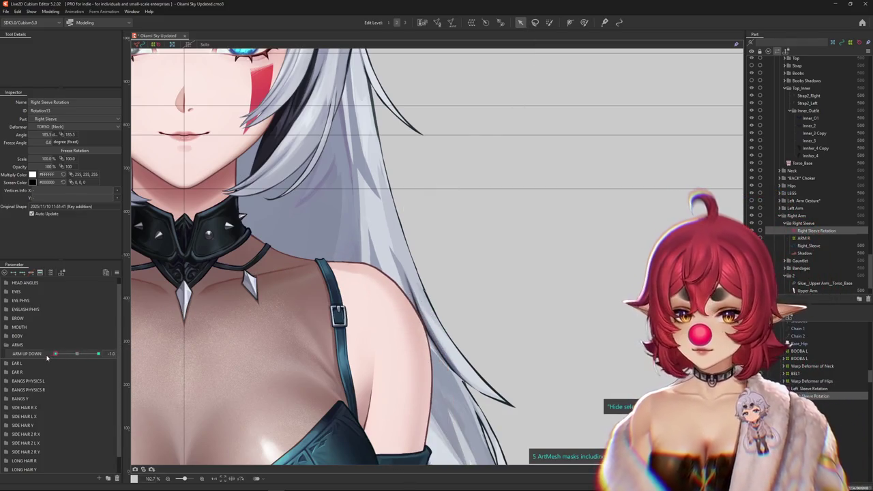
drag(369, 320, 348, 309)
scroll(347, 309, down, 5)
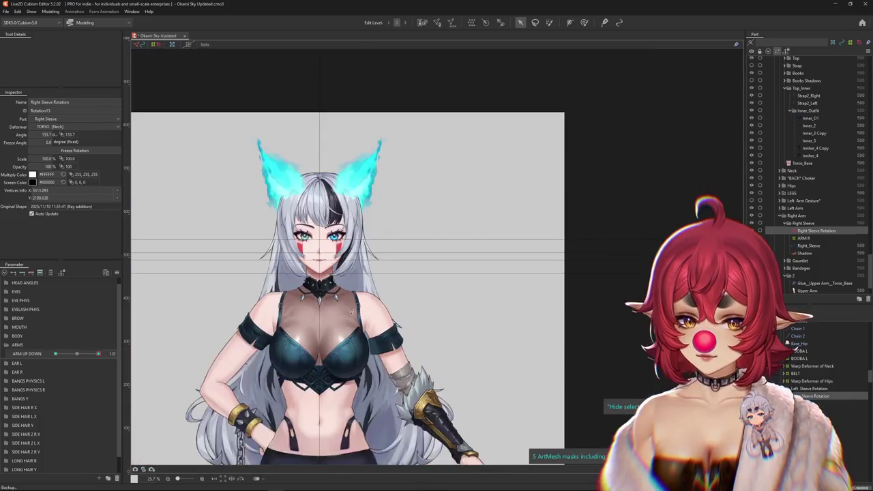
drag(81, 354, 50, 354)
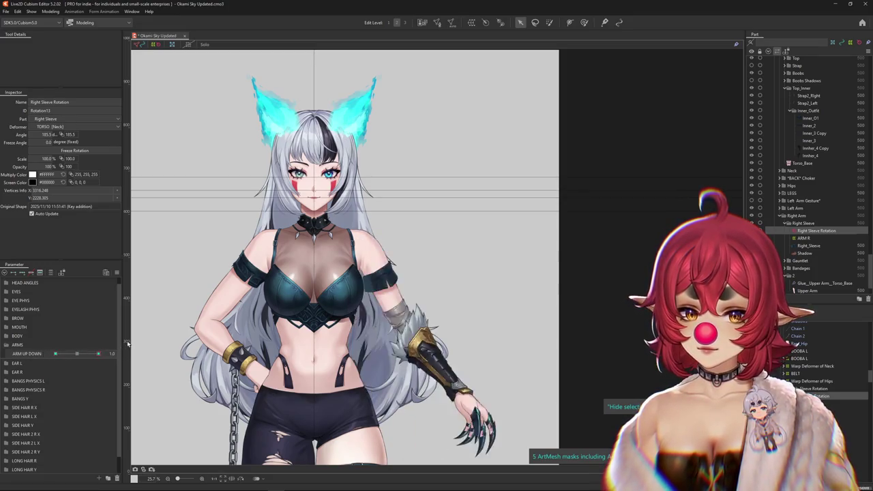
Step: Return ARM UP DOWN to 0.0, leaving the sleeve at about 169° in the neutral pose
click(77, 354)
right_click(130, 349)
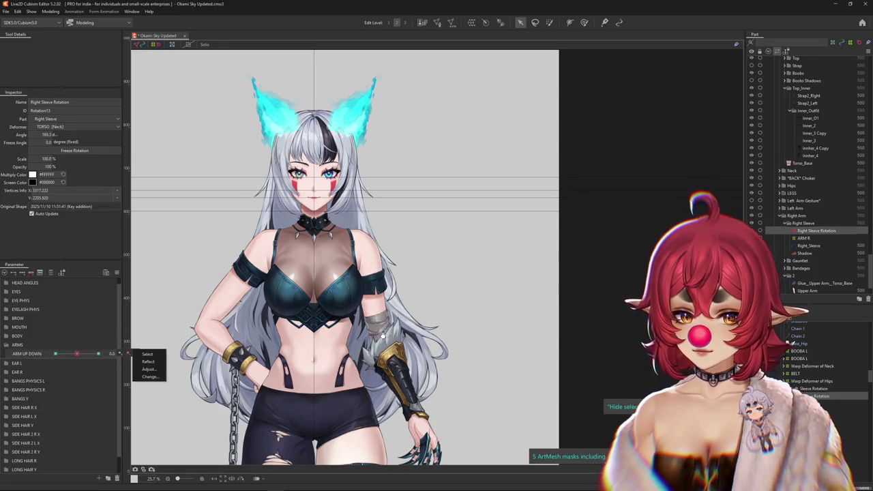
click(383, 333)
scroll(382, 330, up, 4)
right_click(382, 331)
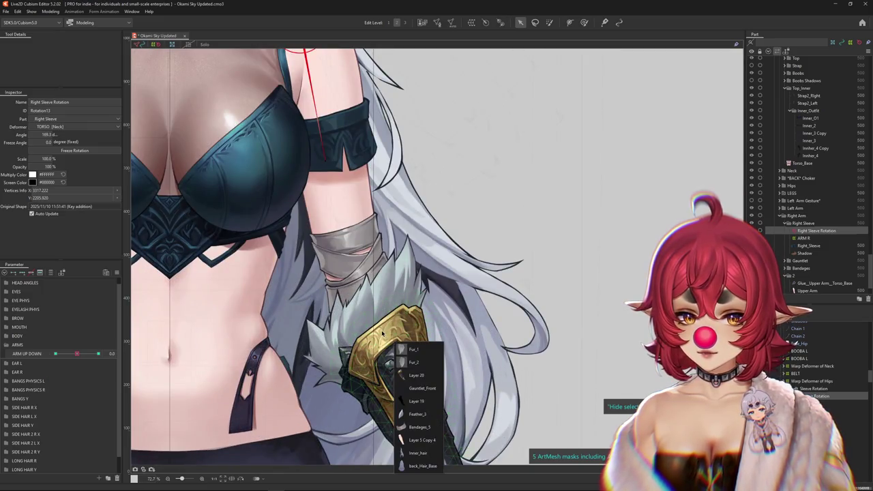
Step: Create a new FOREARM R UP DOWN parameter in the ARMS group
click(408, 376)
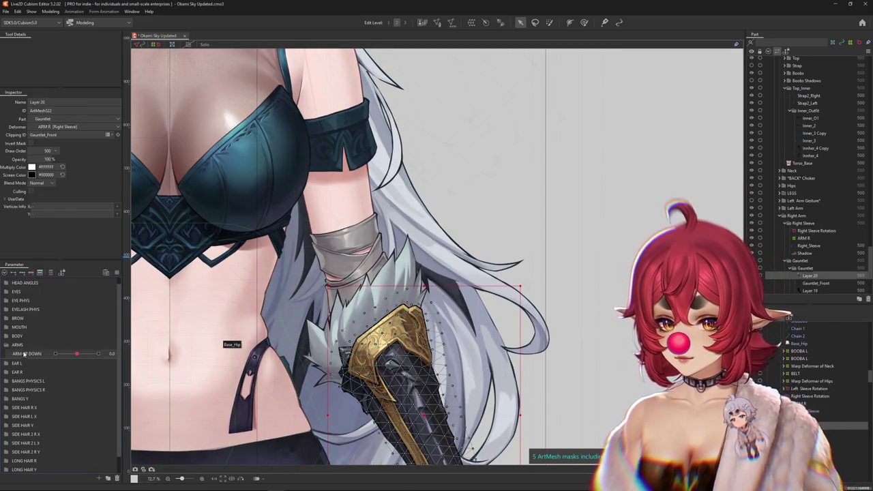
click(104, 479)
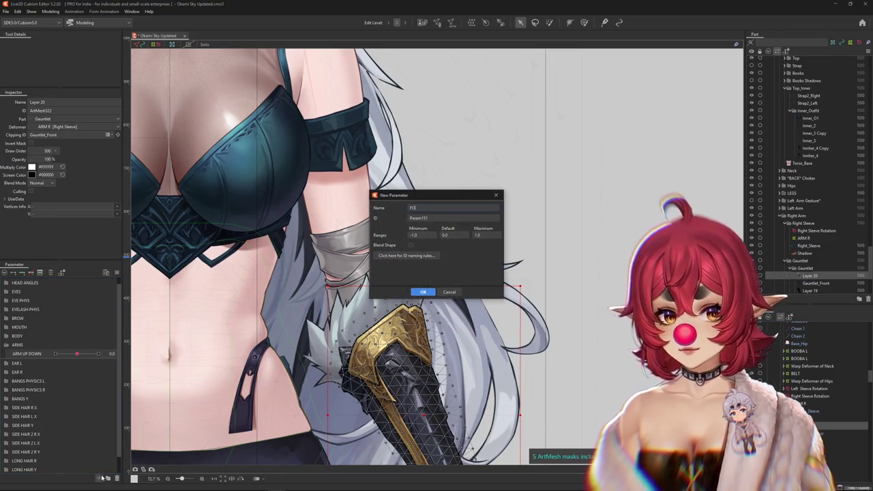
text(FOREARM R UP DOWN)
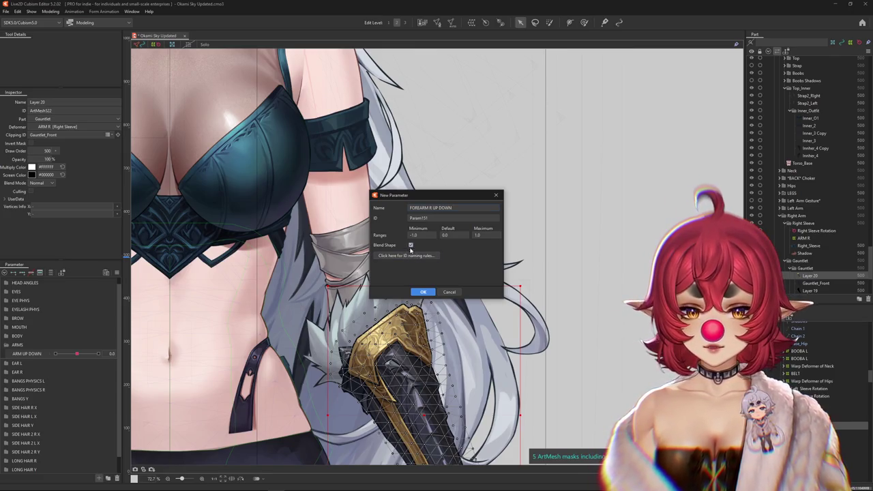
key(Return)
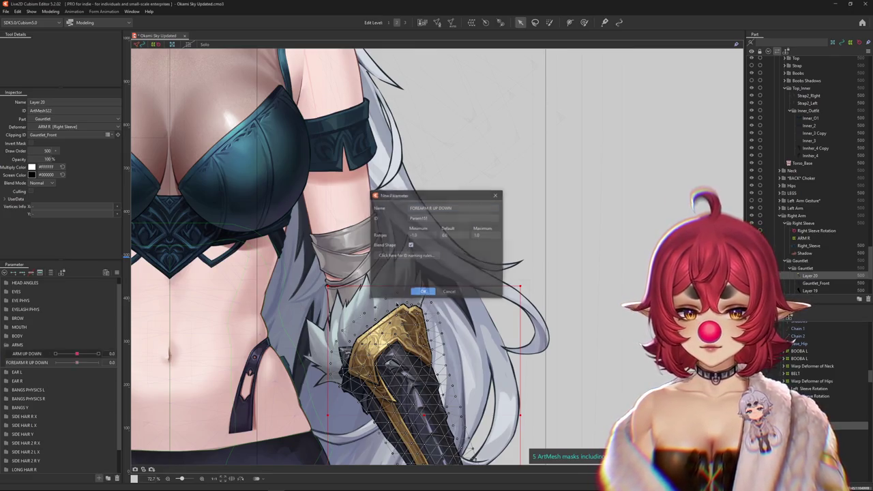
Step: Rename the ARM UP DOWN parameter to ARM R UP DOWN
double_click(28, 354)
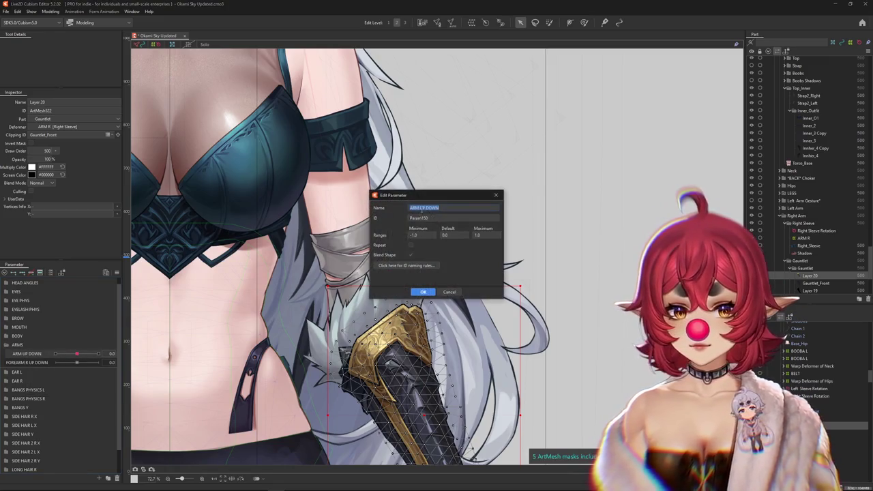
click(423, 291)
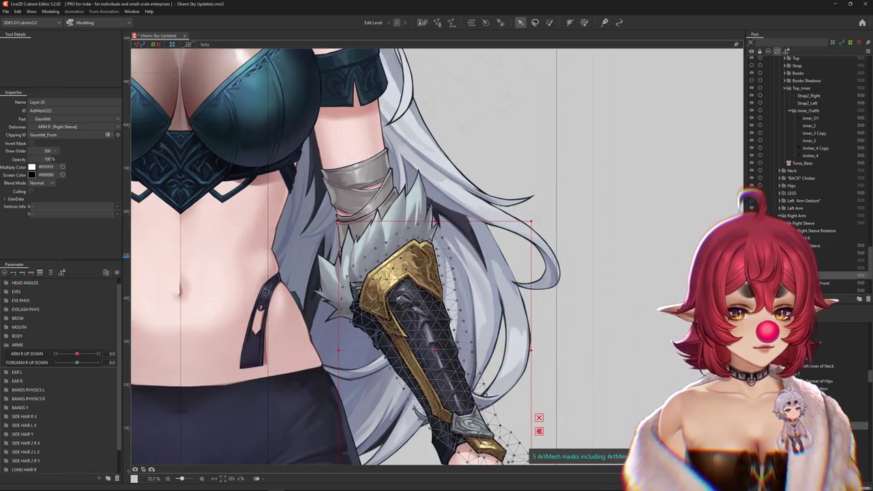
click(832, 252)
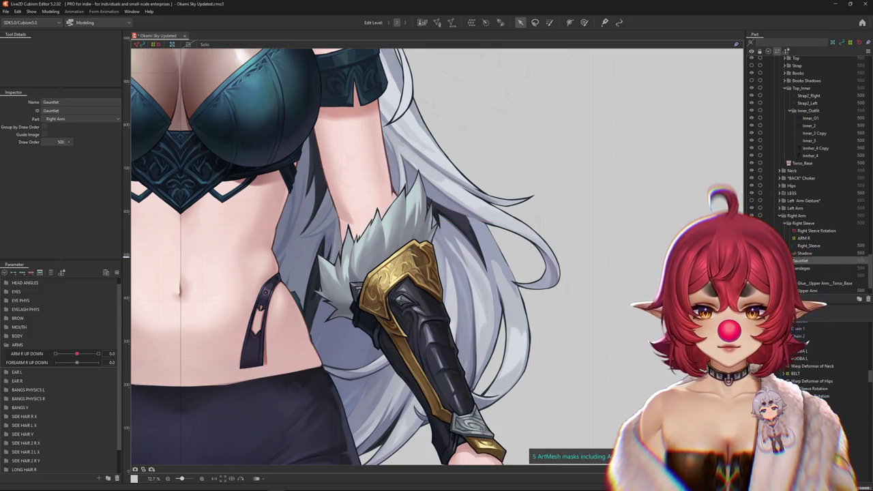
Step: Hide the gauntlet to select the Bandages_1 and Bandages_5 meshes, then show it again
click(751, 261)
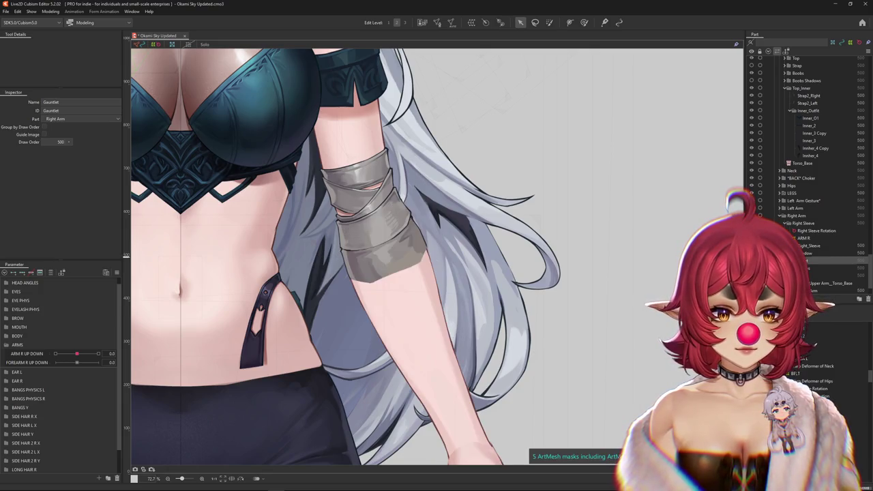
click(399, 254)
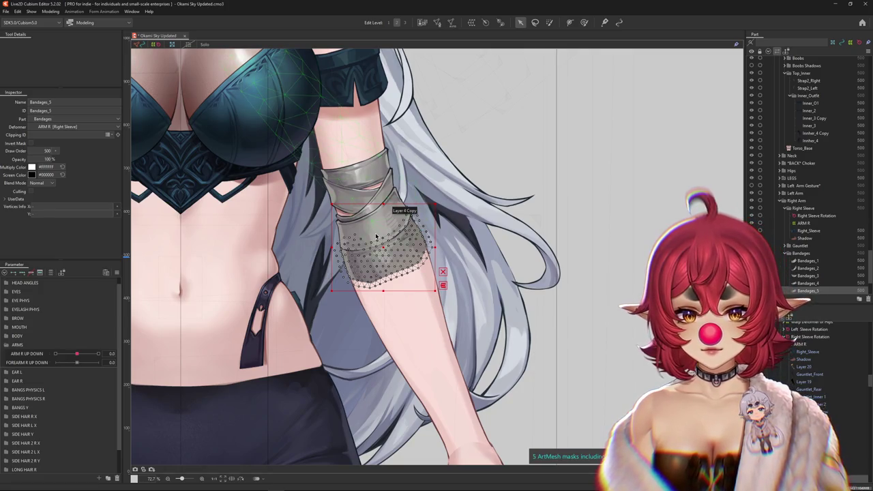
click(376, 237)
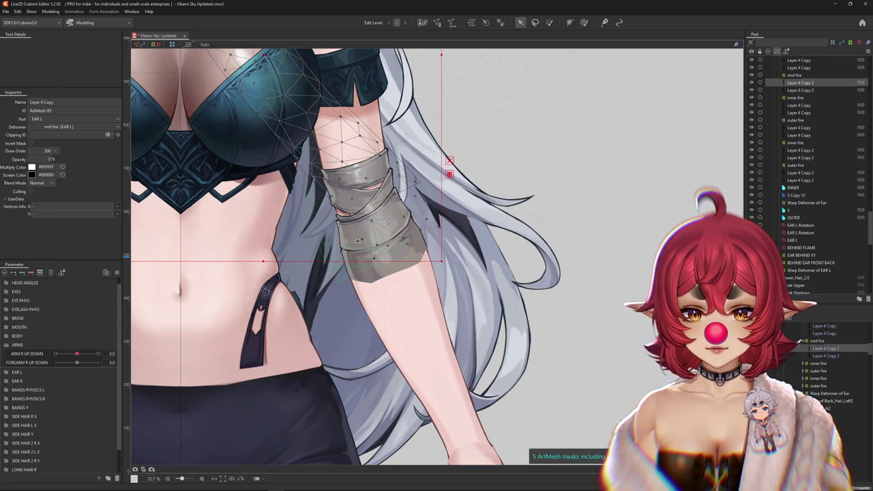
right_click(361, 247)
click(393, 325)
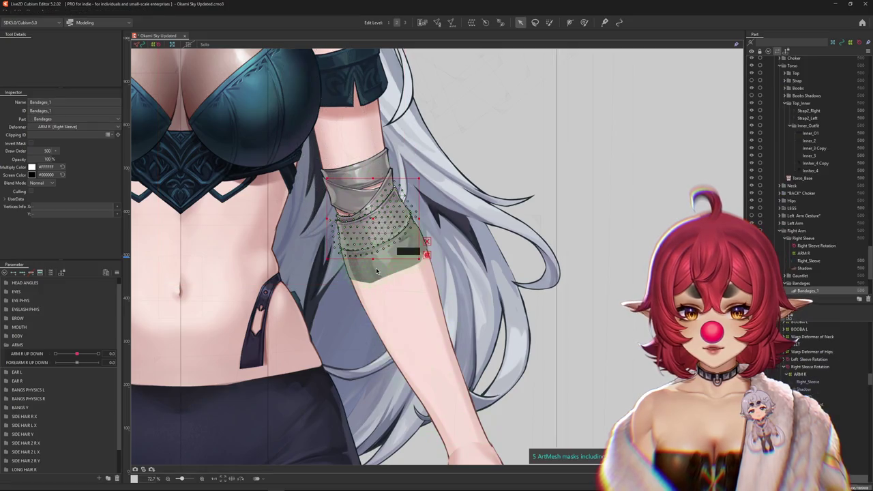
right_click(386, 286)
click(409, 365)
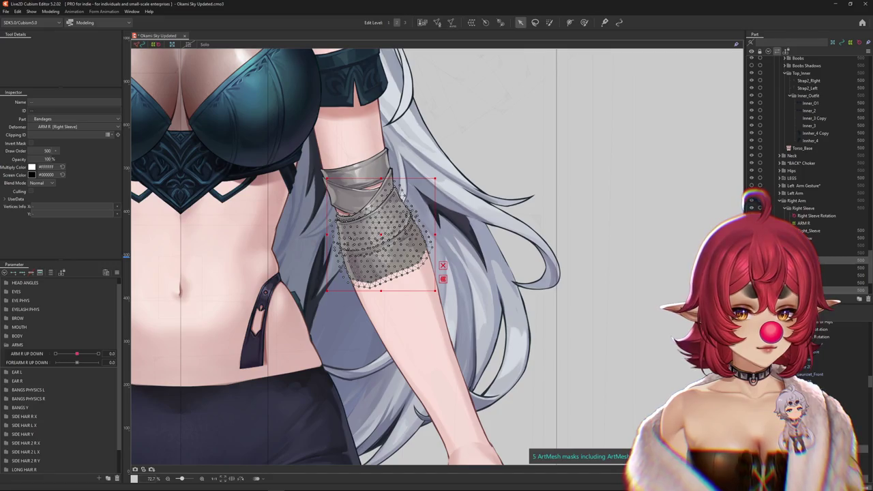
click(752, 373)
Step: Move the Gauntlet parts under Right Sleeve and test-shift the gauntlet meshes, undoing the move
right_click(799, 247)
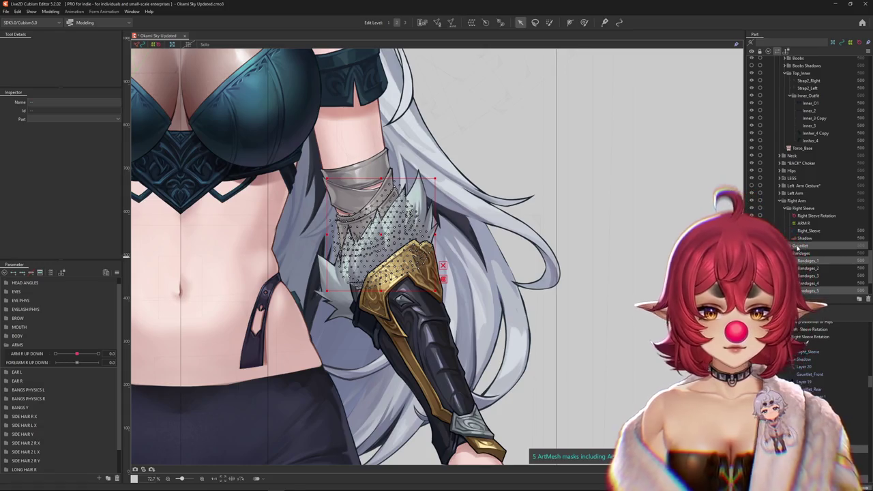
click(815, 373)
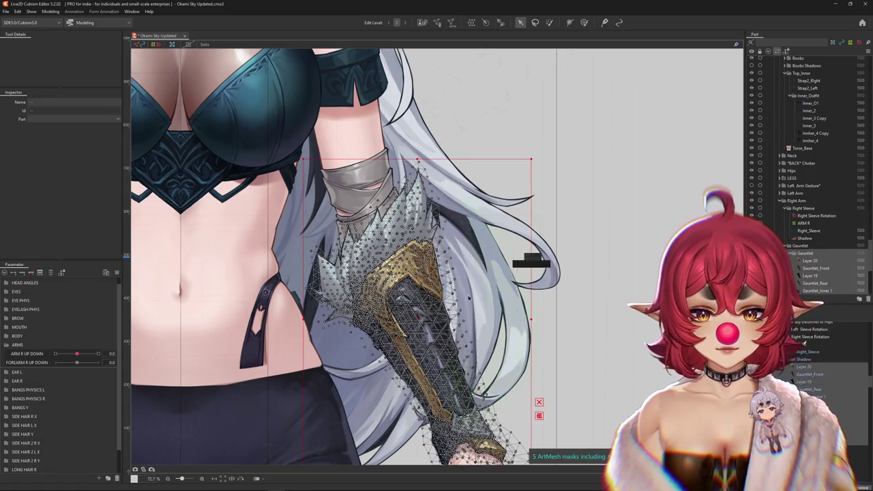
drag(493, 314, 423, 318)
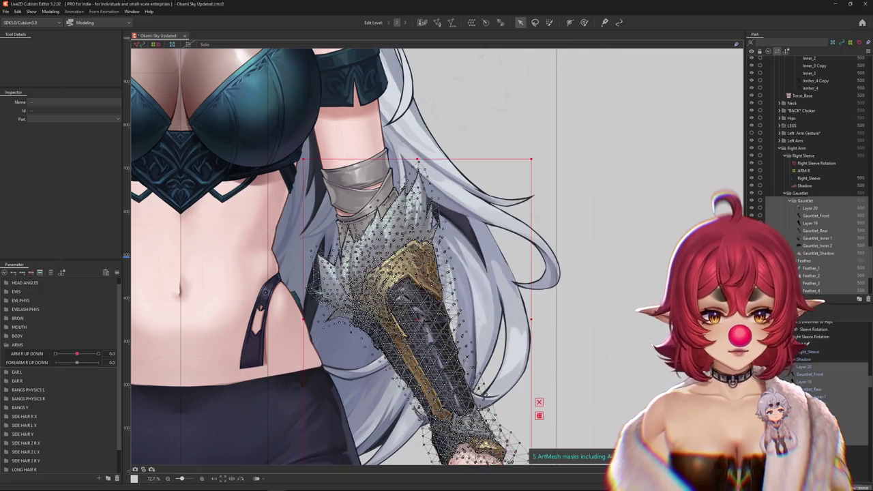
right_click(358, 266)
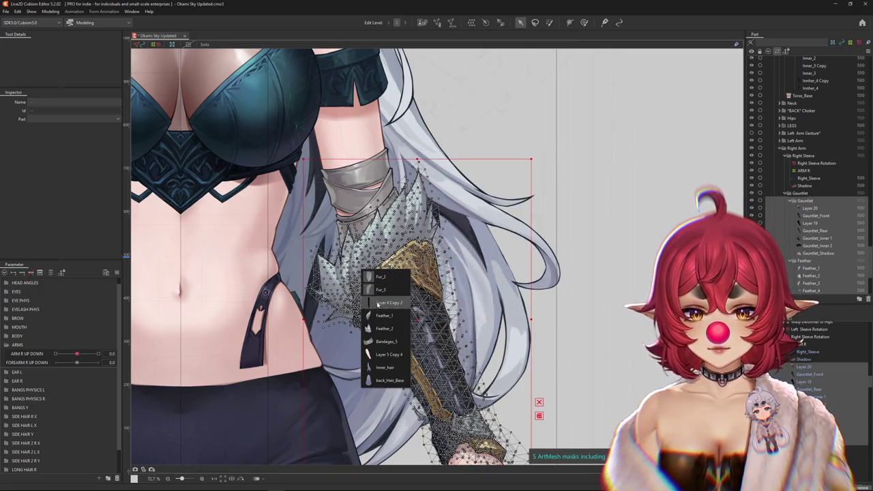
click(386, 341)
drag(417, 319, 526, 319)
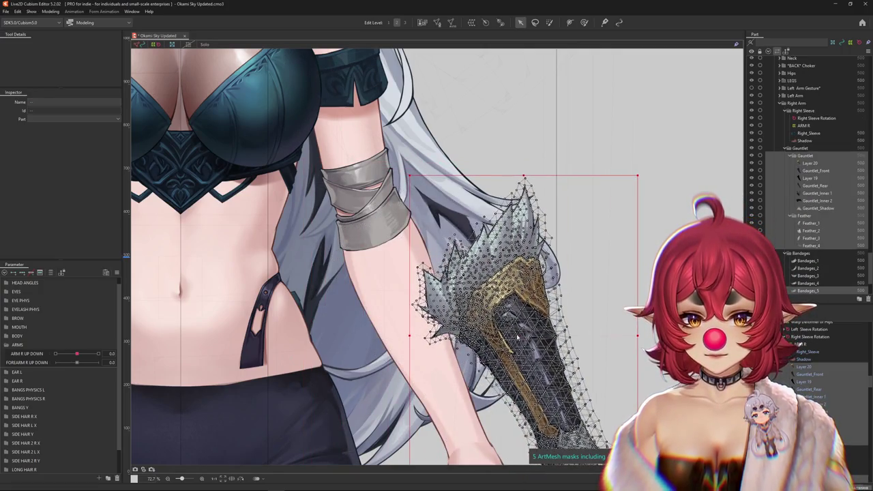
key(ctrl+z)
Step: Add Bandages_1 and another forearm mesh to the selection, test-shifting and undoing each time
click(374, 246)
click(398, 276)
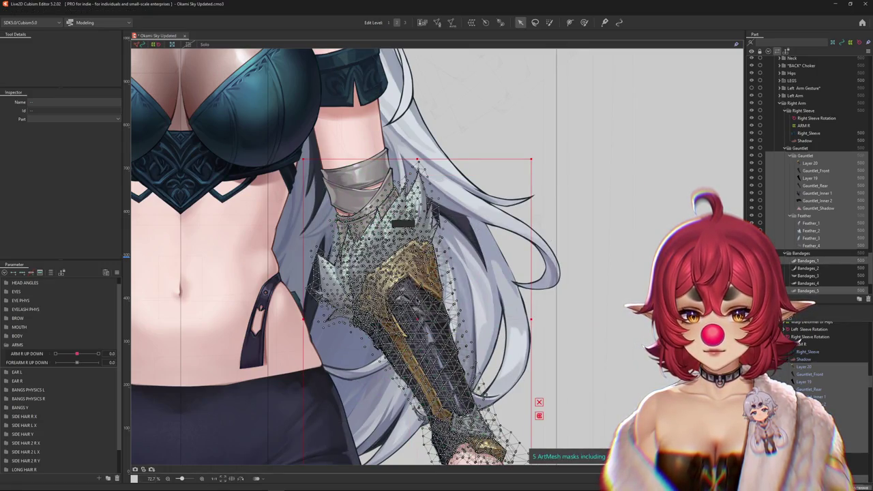
drag(406, 323, 498, 319)
key(ctrl+z)
scroll(478, 328, down, 3)
click(438, 315)
click(461, 357)
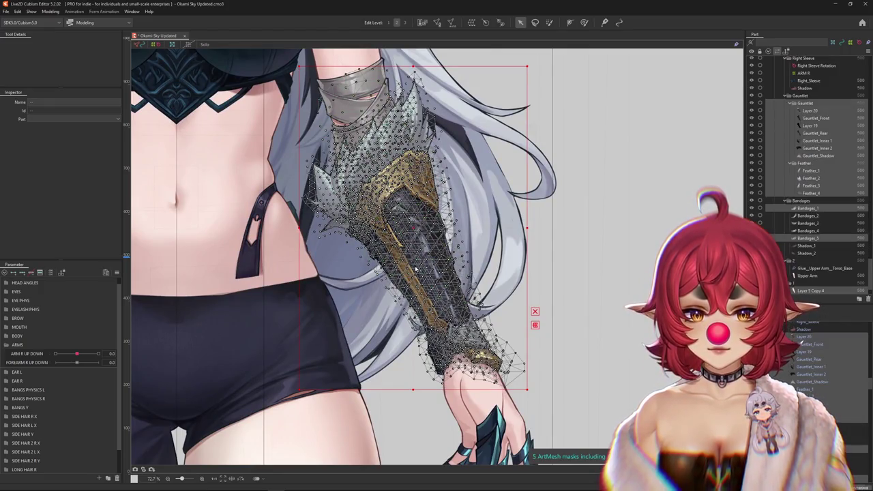
drag(402, 328, 559, 328)
key(ctrl+z)
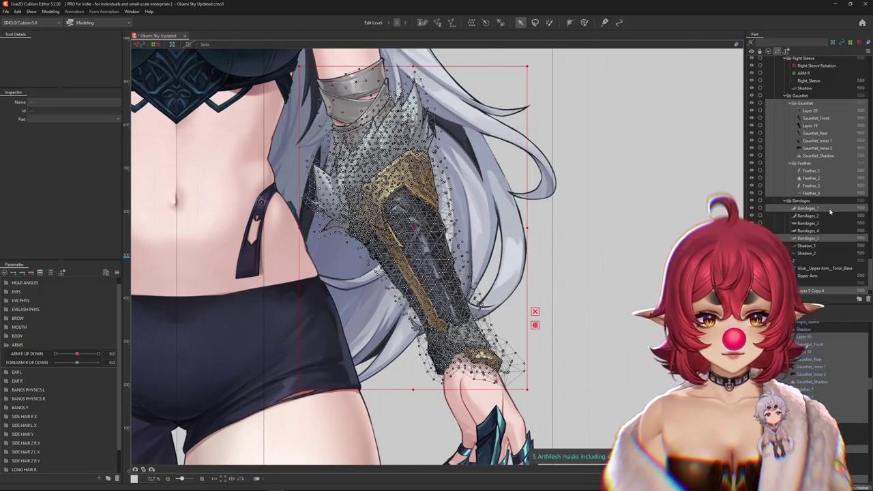
scroll(828, 209, down, 2)
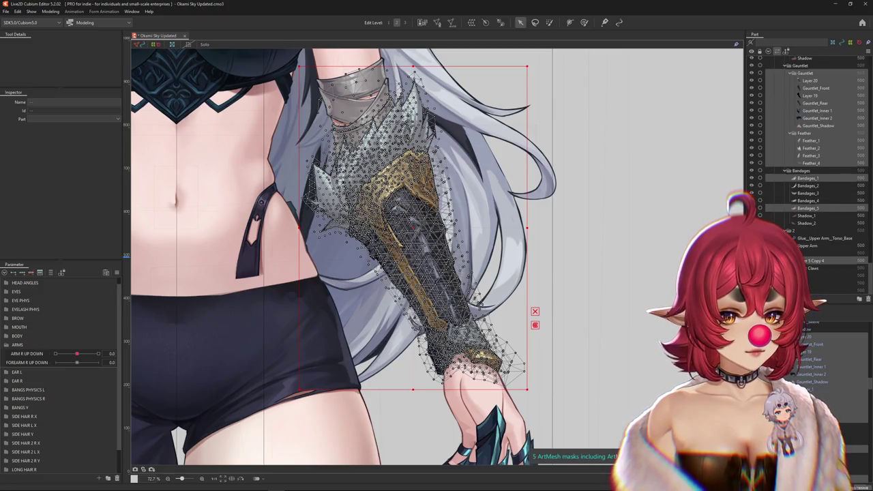
Step: Add the Finger_1, finger and claw meshes, test-move the whole arm right, then undo
shift+click(478, 409)
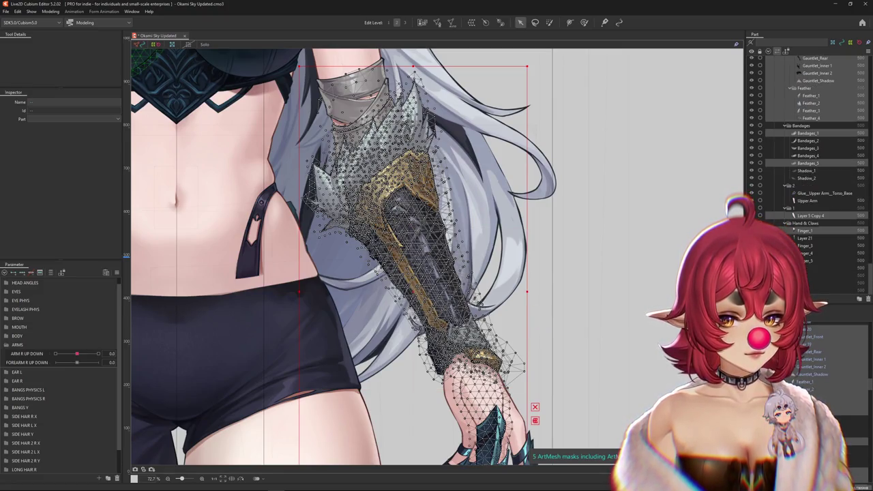
ctrl+click(799, 240)
ctrl+click(805, 261)
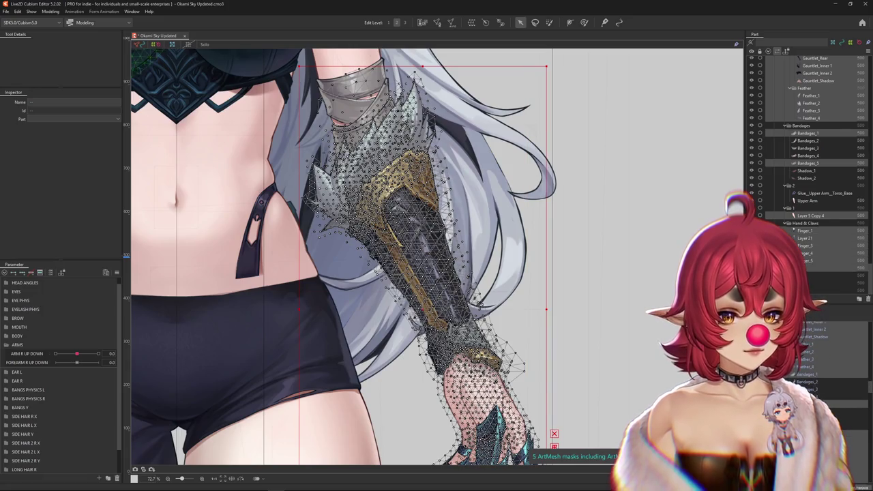
scroll(455, 258, down, 2)
scroll(456, 258, down, 1)
drag(455, 258, 590, 268)
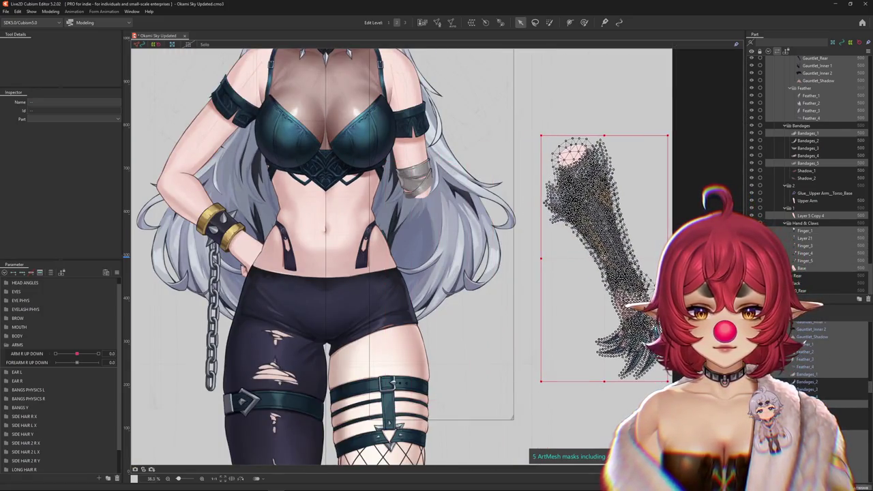
key(ctrl+z)
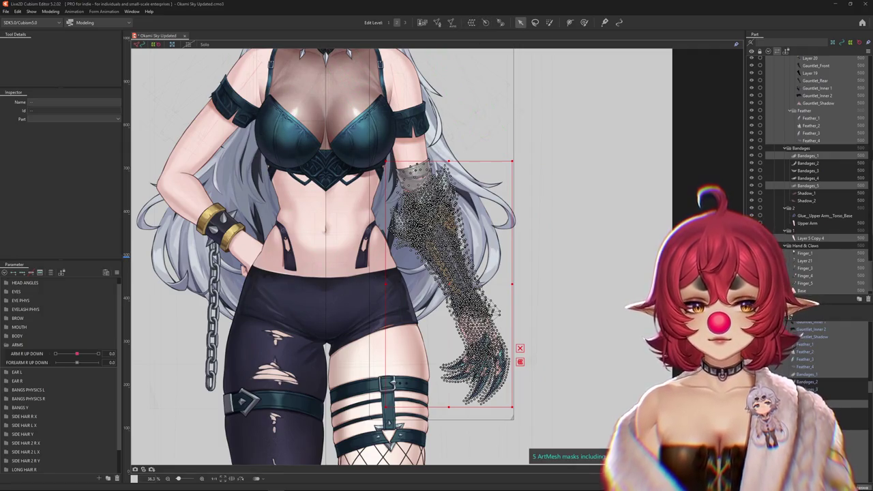
click(447, 285)
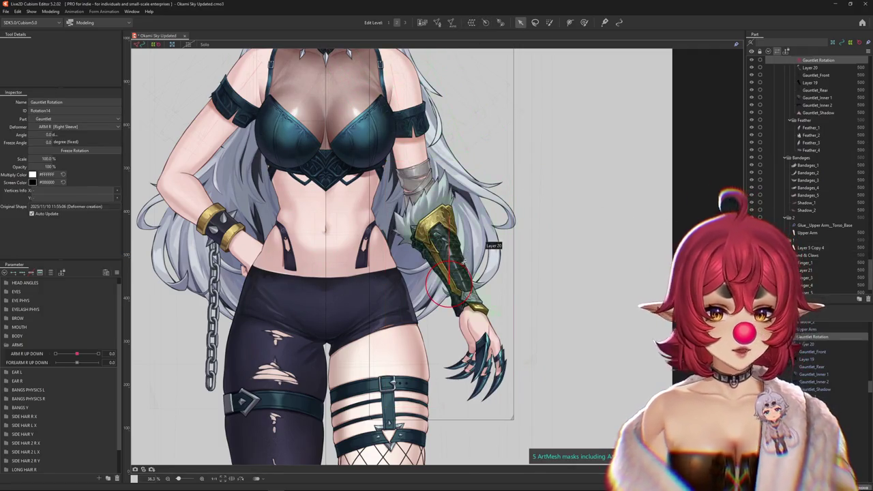
Step: Move the Gauntlet Rotation pivot up toward the upper arm and rotate it to test the bend
scroll(444, 205, up, 3)
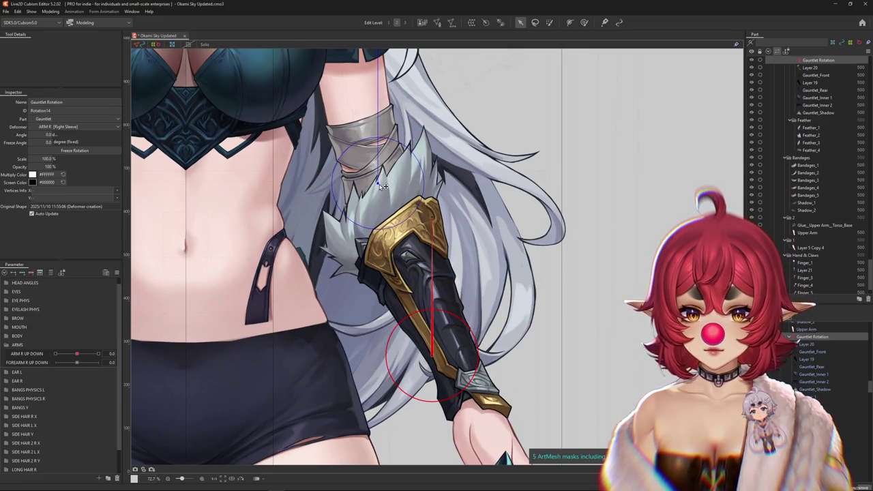
mouse_move(395, 199)
mouse_down()
mouse_move(406, 176)
mouse_move(384, 179)
mouse_up()
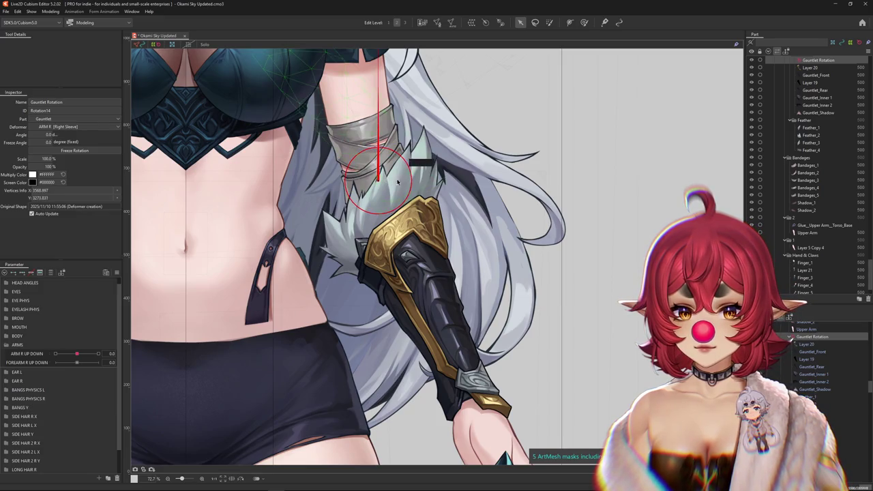
scroll(407, 178, up, 2)
scroll(416, 179, up, 3)
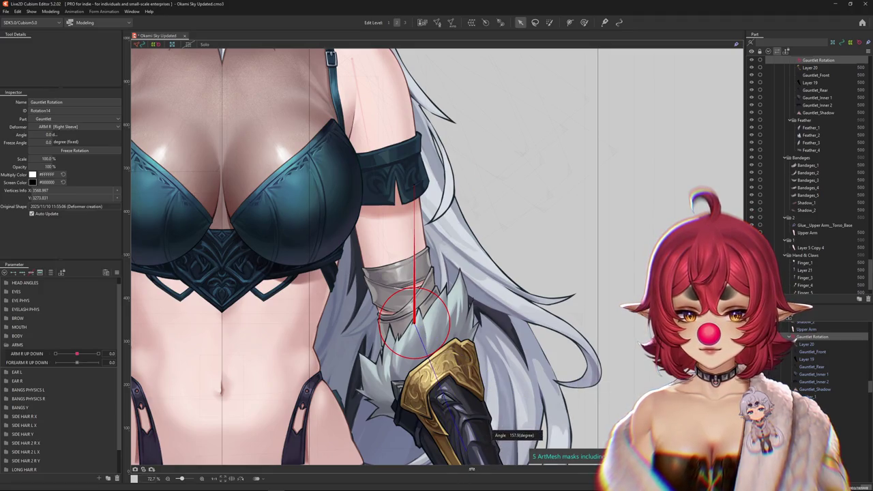
scroll(417, 308, down, 3)
mouse_move(434, 348)
mouse_down()
mouse_move(417, 308)
mouse_move(302, 346)
mouse_move(392, 351)
mouse_up()
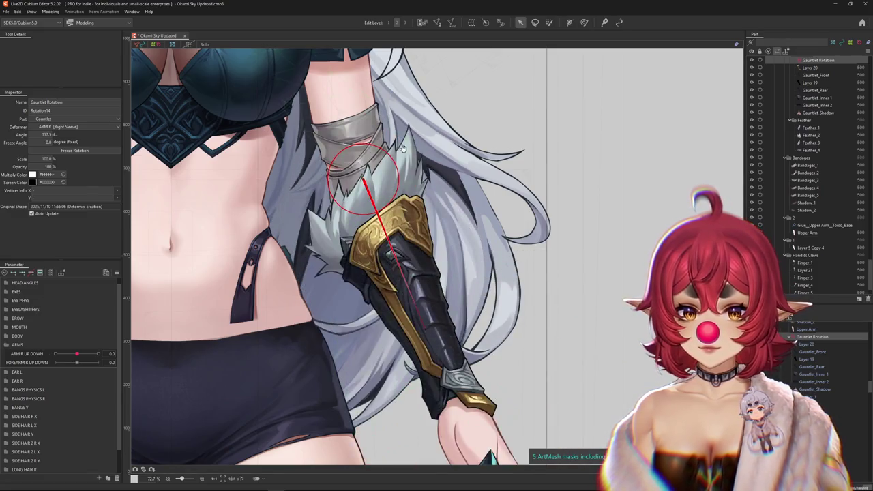
Step: Place the pivot on the elbow band and rotate the gauntlet to about 157.6° so the arm hangs straight
scroll(412, 225, up, 3)
drag(373, 244, 365, 232)
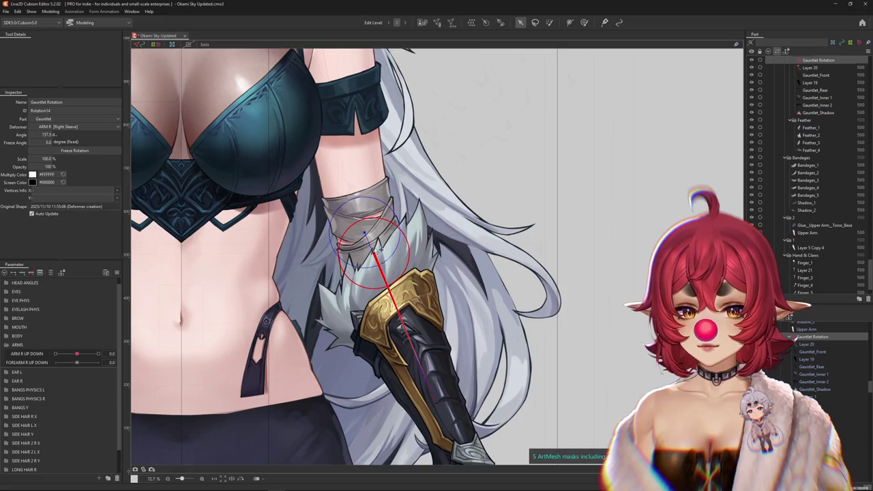
mouse_move(446, 381)
mouse_down()
mouse_move(352, 363)
mouse_move(375, 298)
mouse_up()
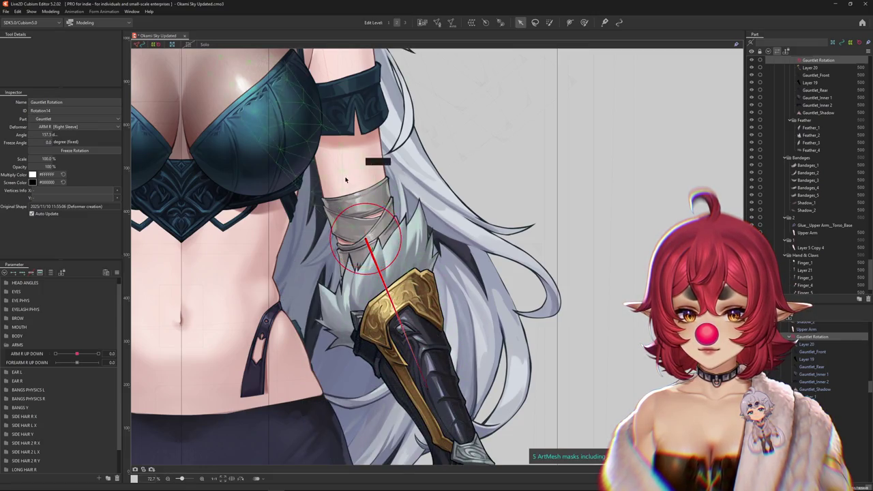
right_click(367, 254)
click(369, 259)
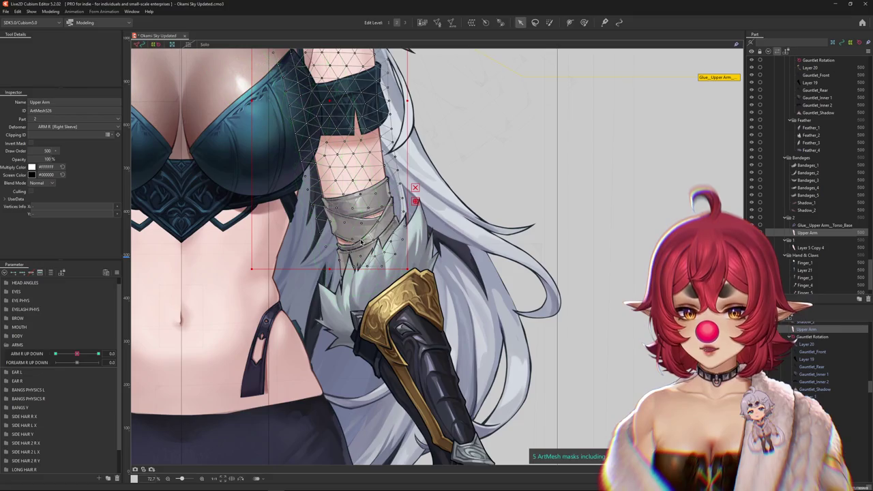
Step: Select Layer 5 Copy 4 with Upper Arm, enter mesh editing, and pull a bottom elbow vertex left
right_click(368, 267)
click(396, 320)
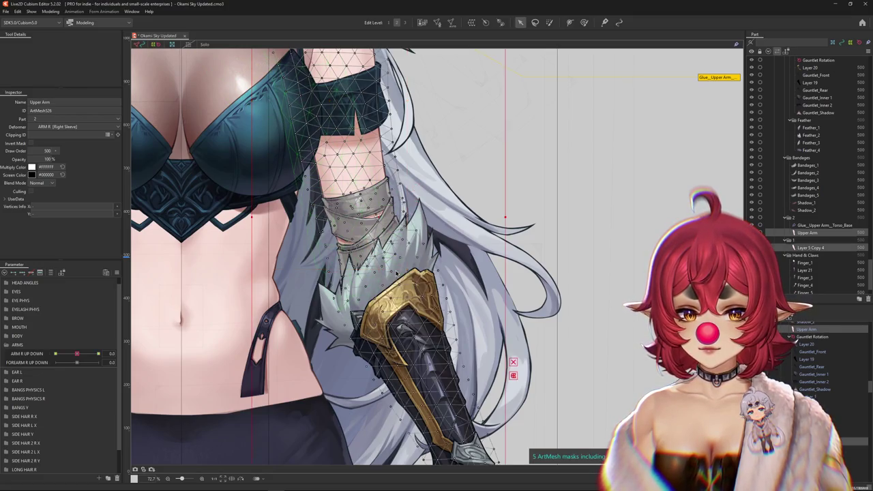
click(440, 23)
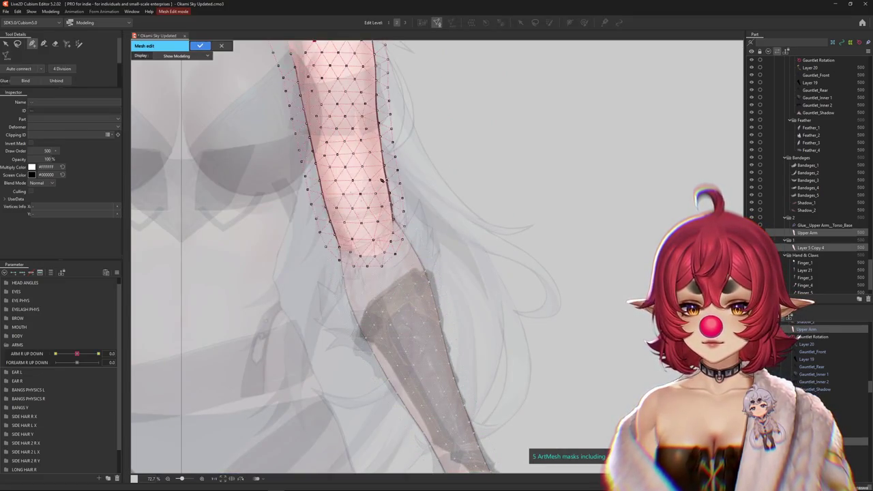
scroll(378, 157, up, 1)
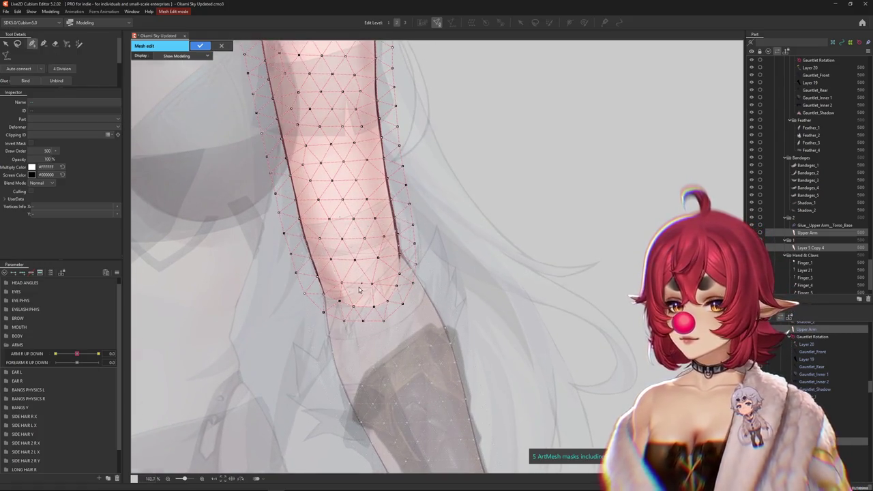
scroll(270, 308, up, 4)
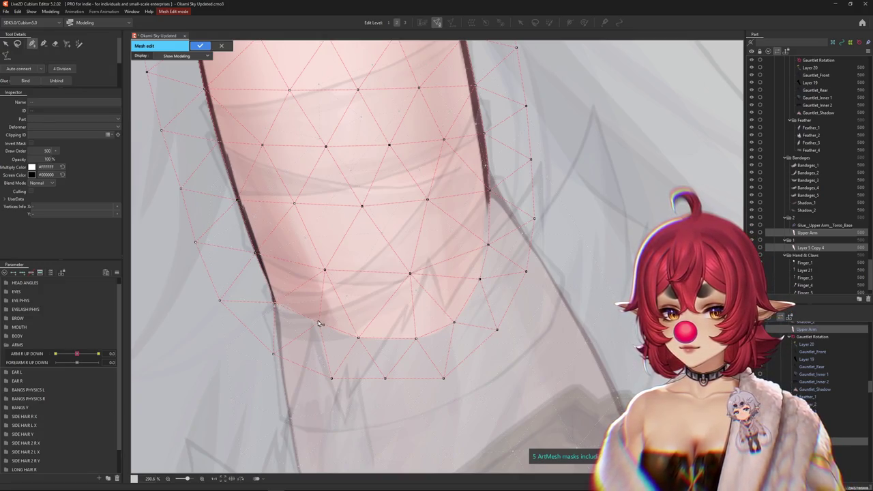
drag(358, 337, 350, 339)
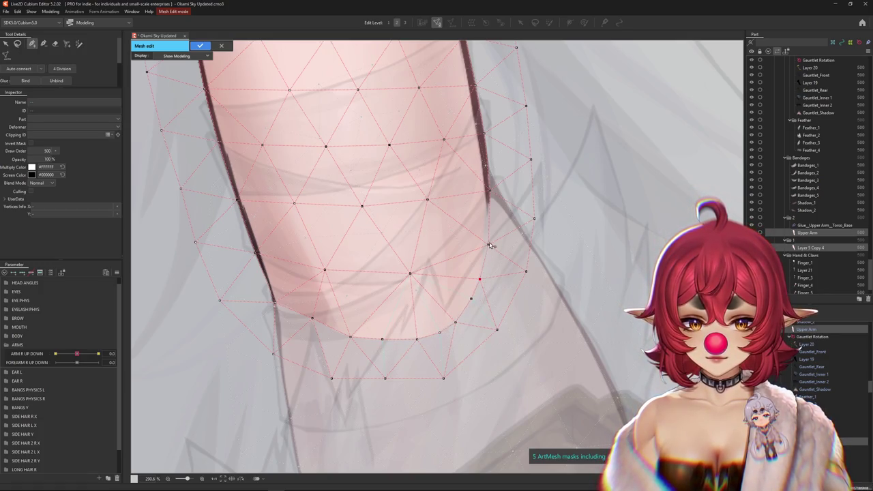
scroll(470, 267, up, 2)
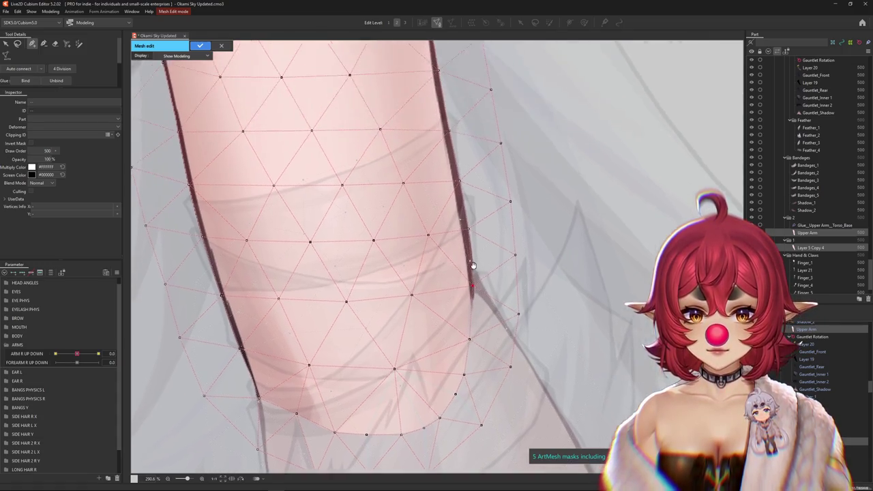
scroll(476, 274, up, 1)
scroll(467, 230, down, 3)
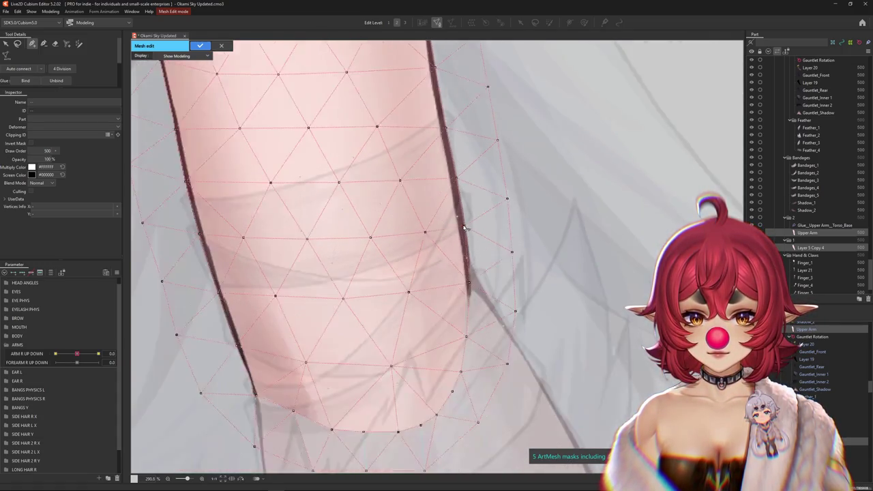
scroll(467, 230, down, 3)
scroll(468, 230, down, 3)
scroll(468, 230, down, 2)
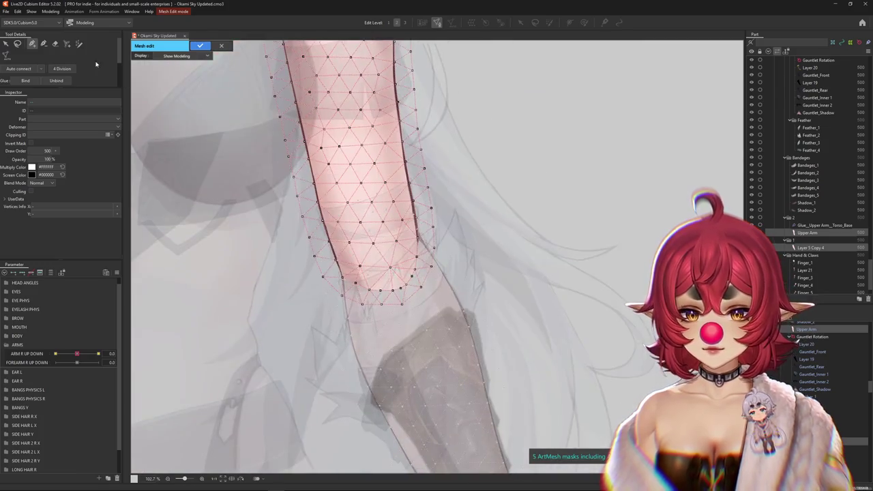
Step: Brush over the Upper Arm vertices to form a curved vertex row across the elbow
click(55, 43)
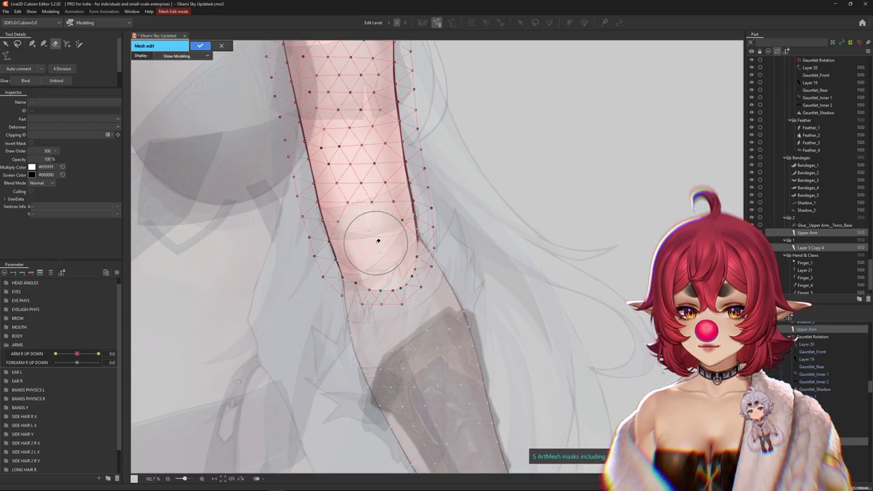
scroll(393, 220, up, 3)
scroll(393, 221, up, 3)
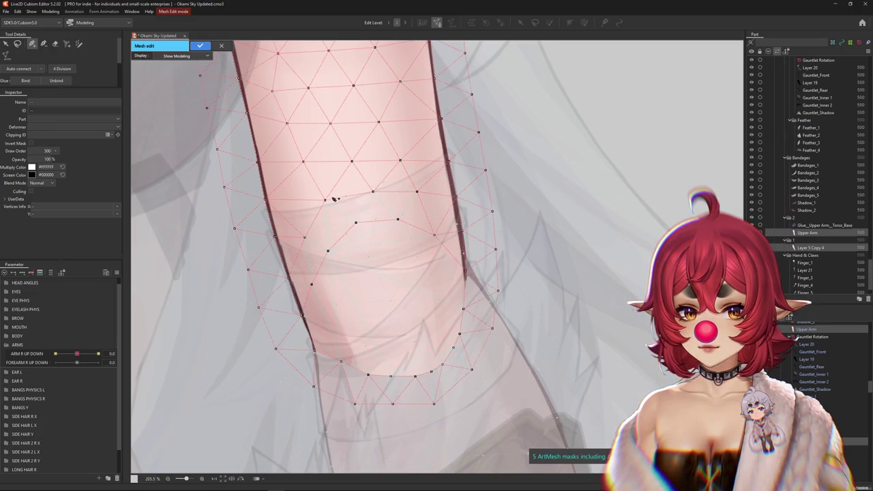
scroll(346, 272, down, 2)
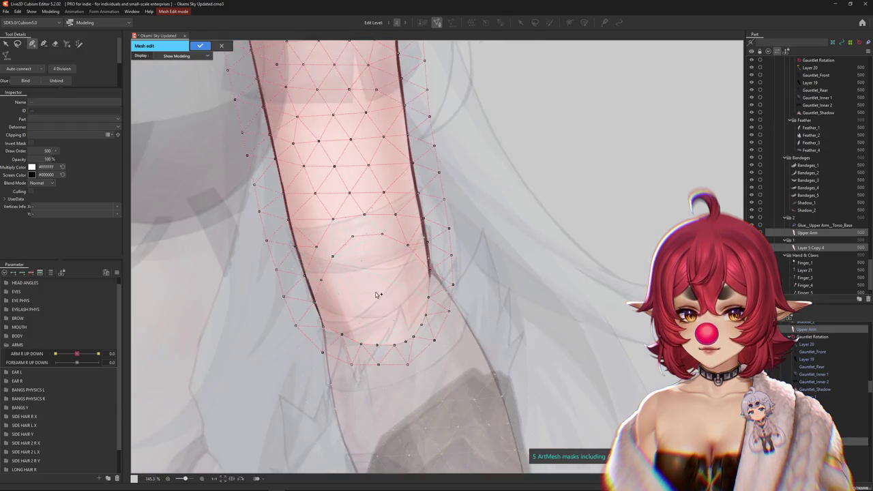
scroll(437, 290, down, 2)
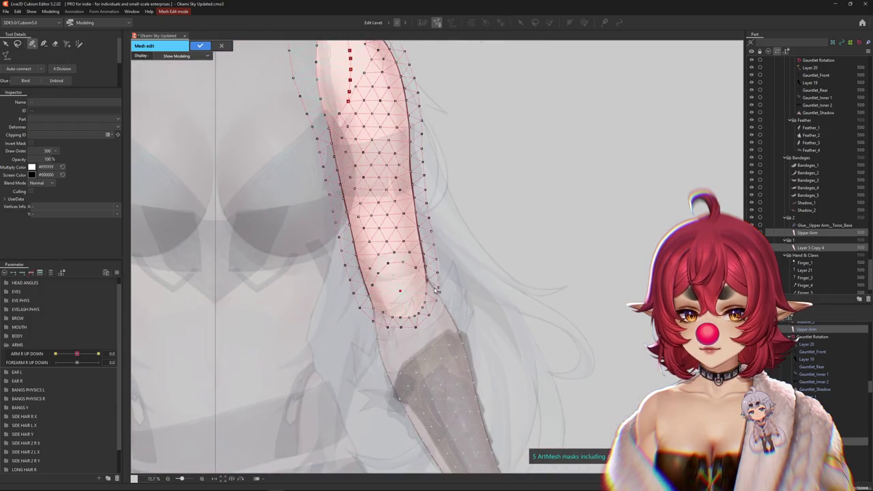
click(433, 371)
click(57, 45)
scroll(341, 225, up, 1)
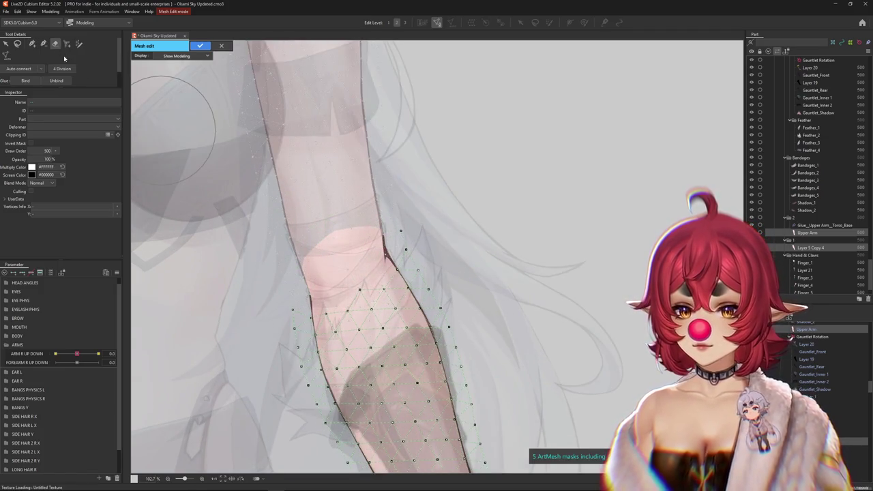
Step: Pick forearm vertices on the elbow edge and the arm's outer edge
key(p)
scroll(325, 307, up, 2)
scroll(324, 308, up, 1)
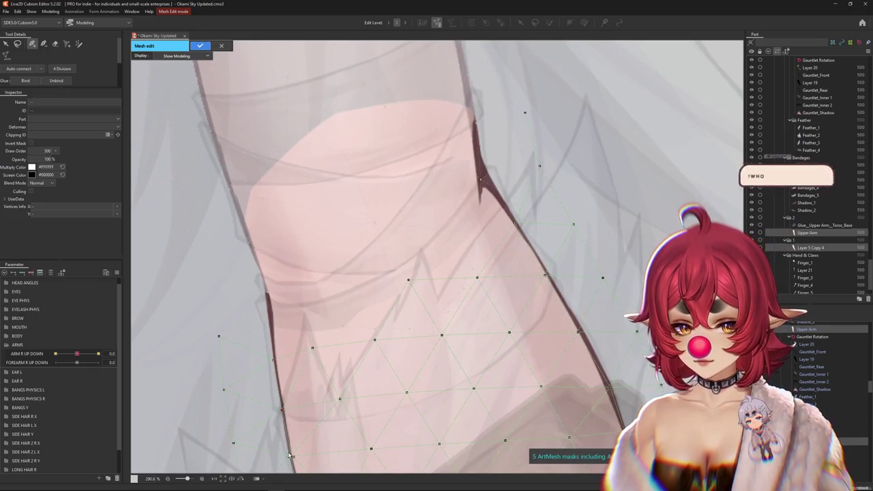
mouse_move(284, 413)
mouse_down()
mouse_move(336, 313)
mouse_move(381, 308)
mouse_up()
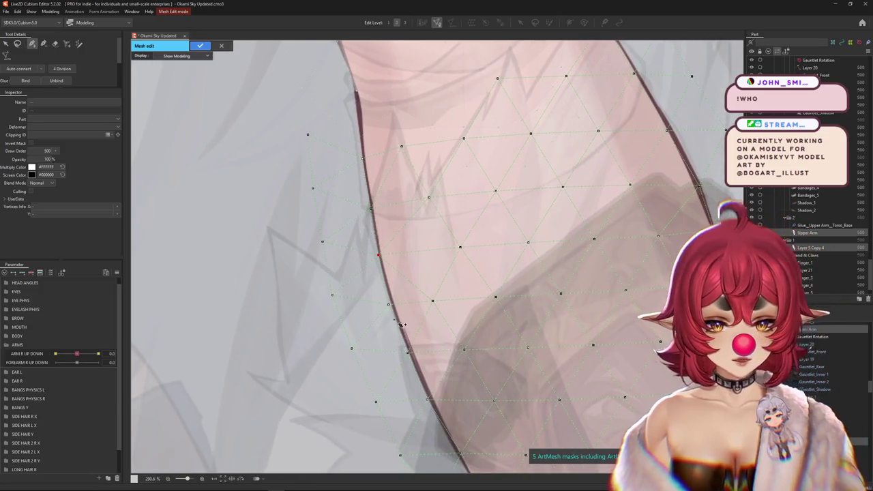
click(388, 305)
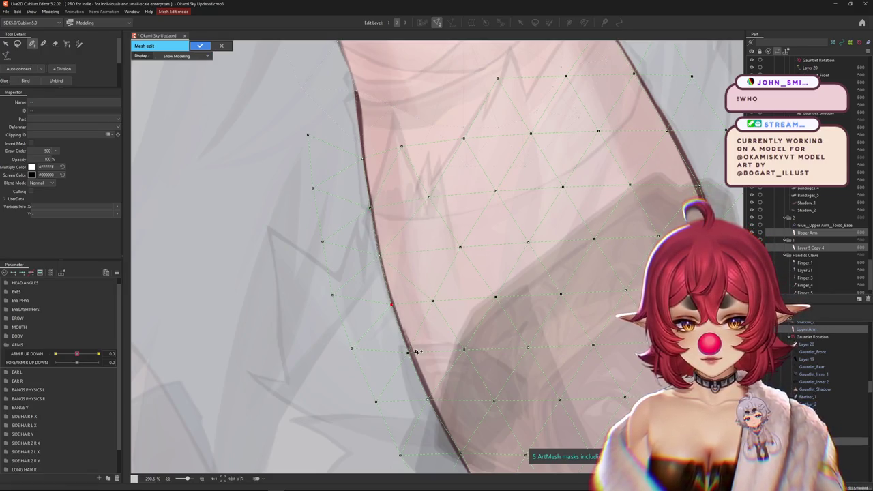
drag(411, 355, 354, 316)
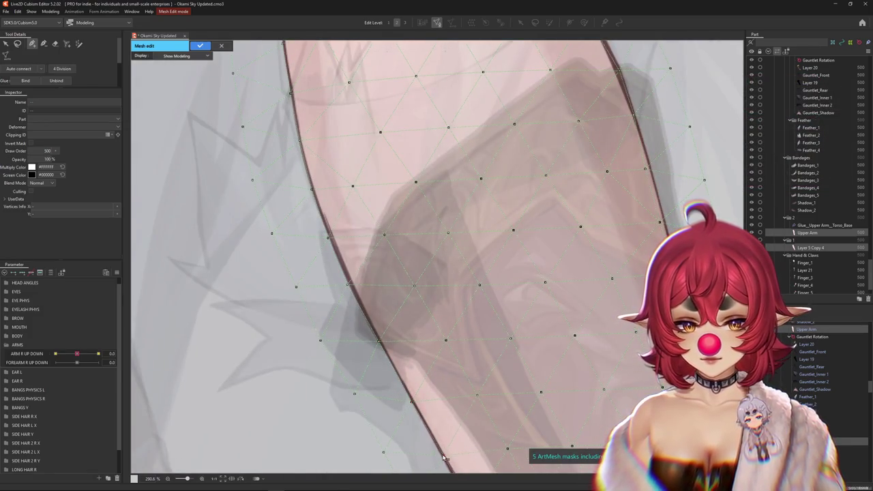
drag(443, 459, 375, 331)
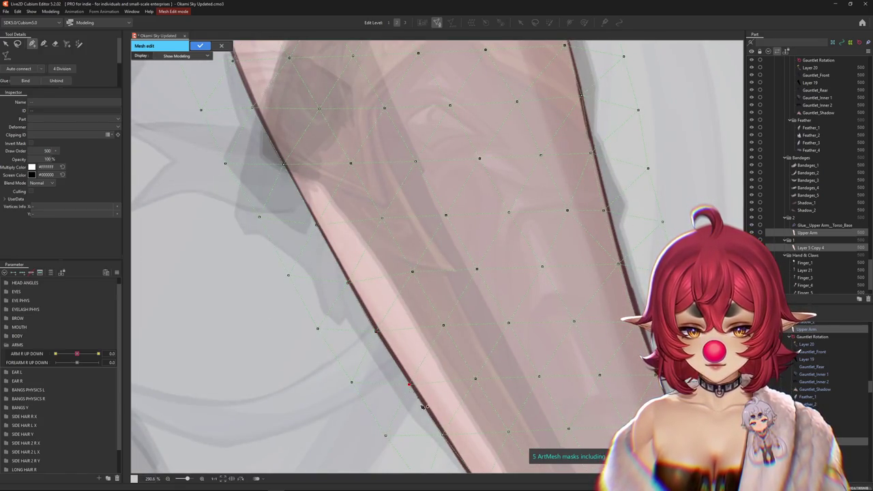
drag(596, 250, 553, 346)
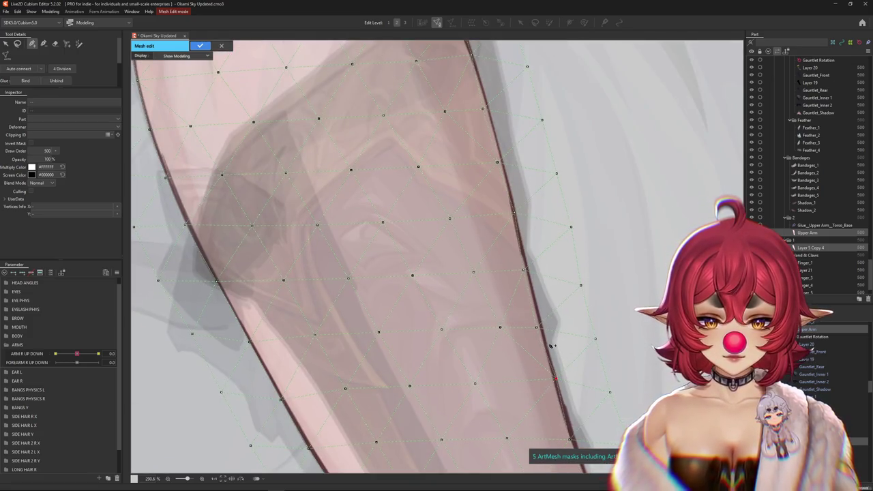
click(525, 267)
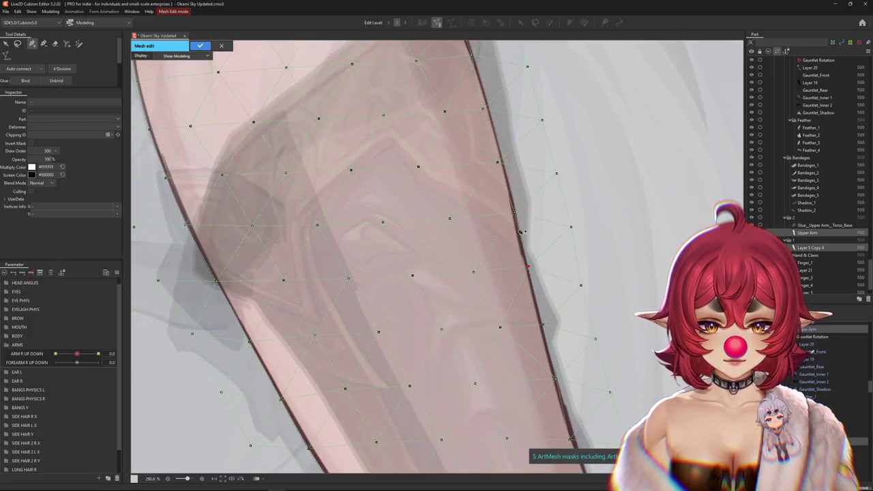
Step: Continue down the arm edge and add vertices down the rounded elbow's side
drag(520, 217, 488, 367)
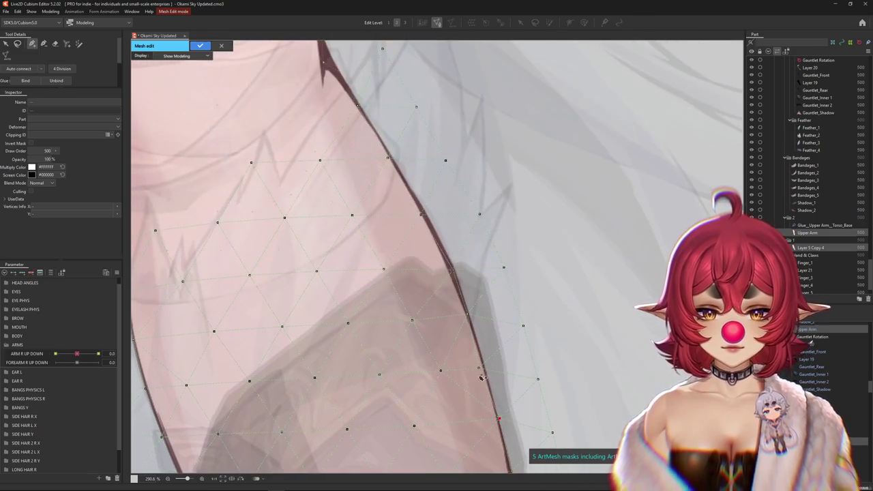
click(468, 311)
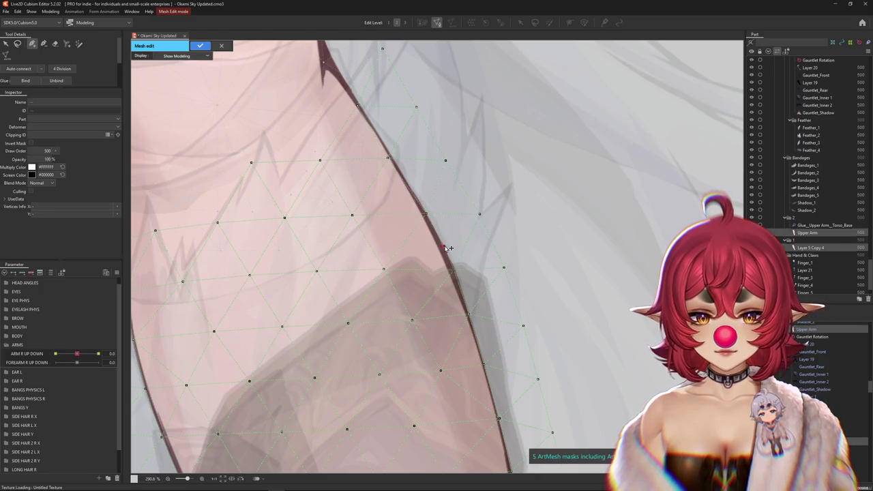
drag(418, 212, 425, 298)
click(427, 296)
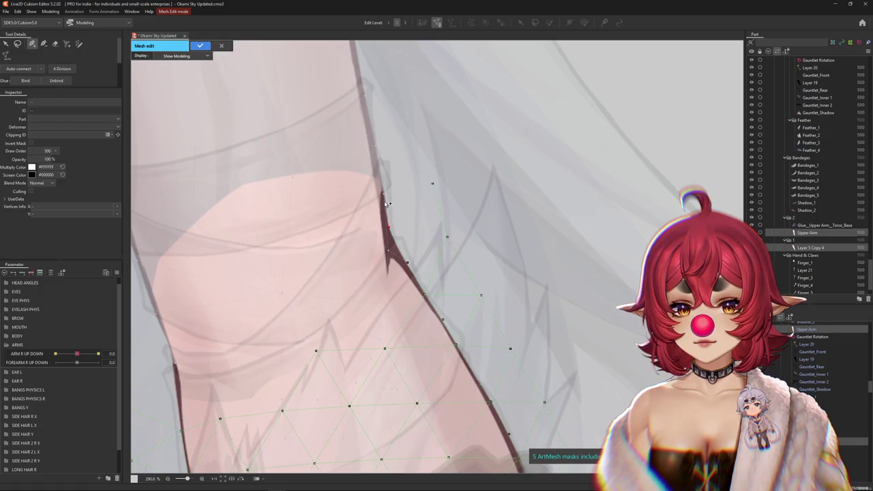
drag(376, 147, 443, 223)
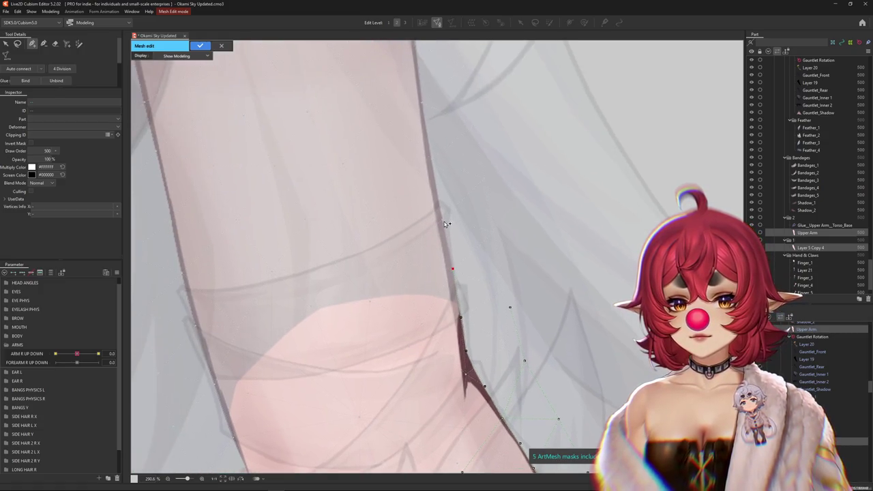
click(375, 219)
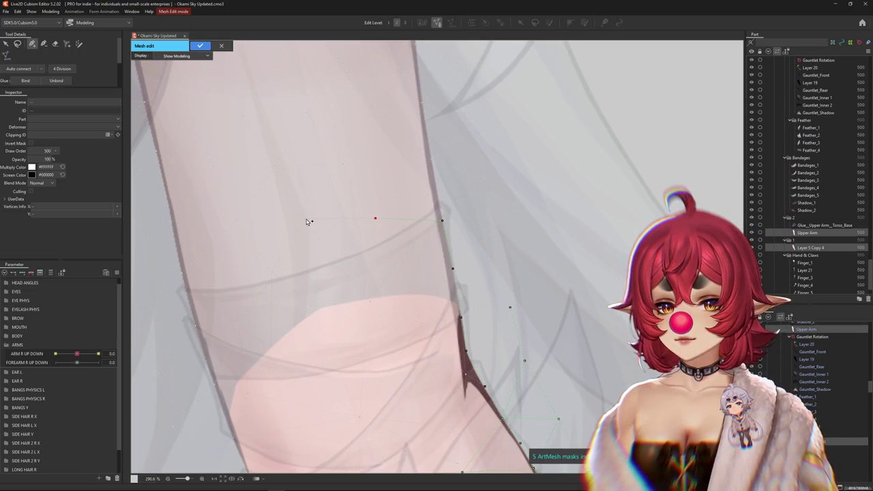
scroll(346, 220, down, 1)
scroll(352, 223, down, 1)
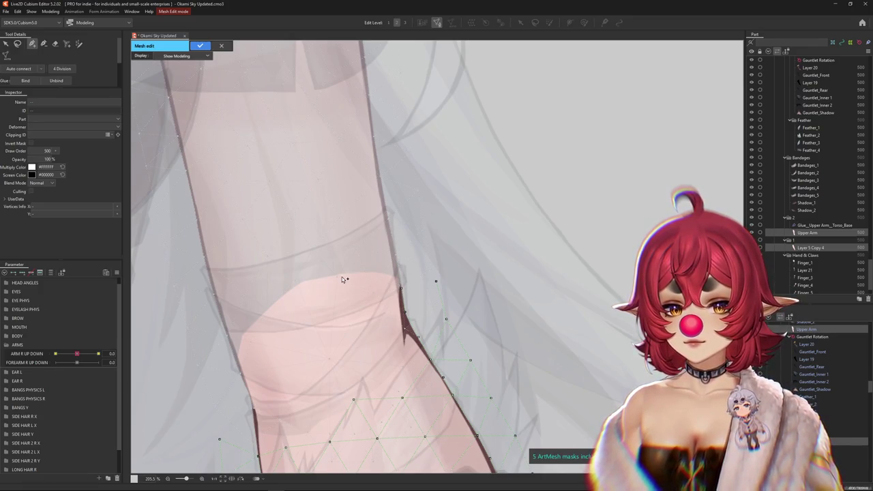
click(267, 308)
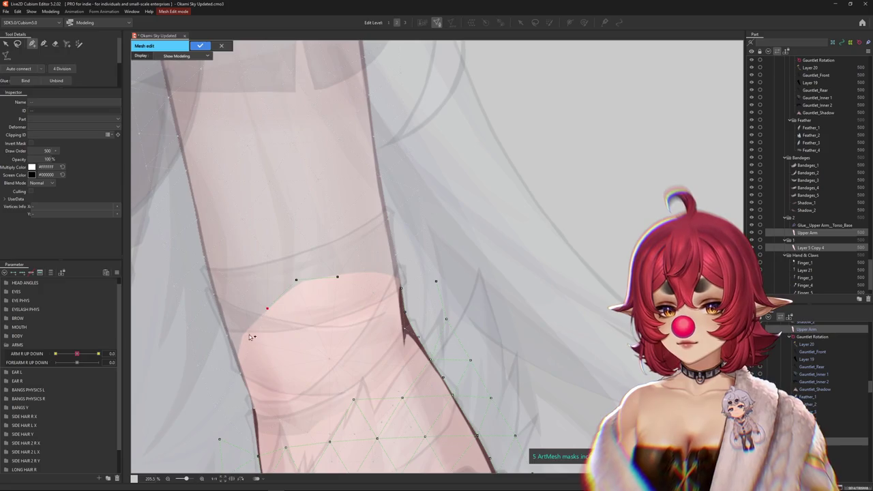
click(249, 341)
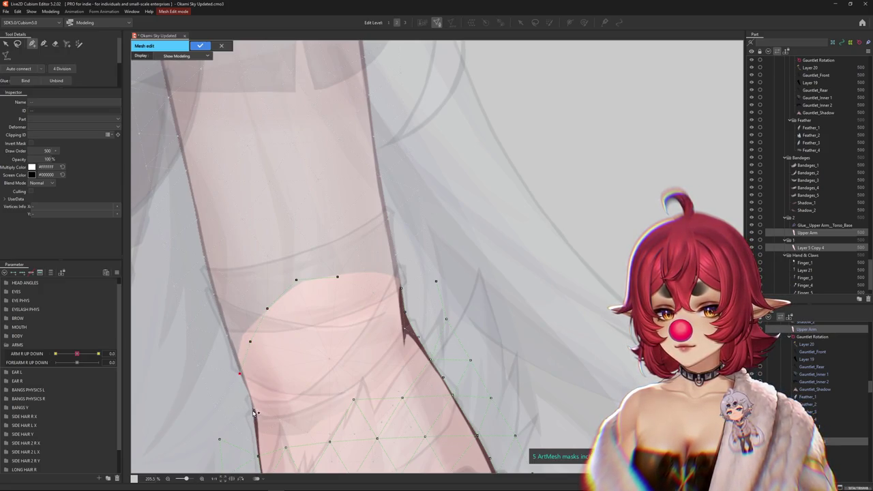
Step: Adjust and add vertices across the elbow top to the arm's right outline
scroll(253, 412, up, 3)
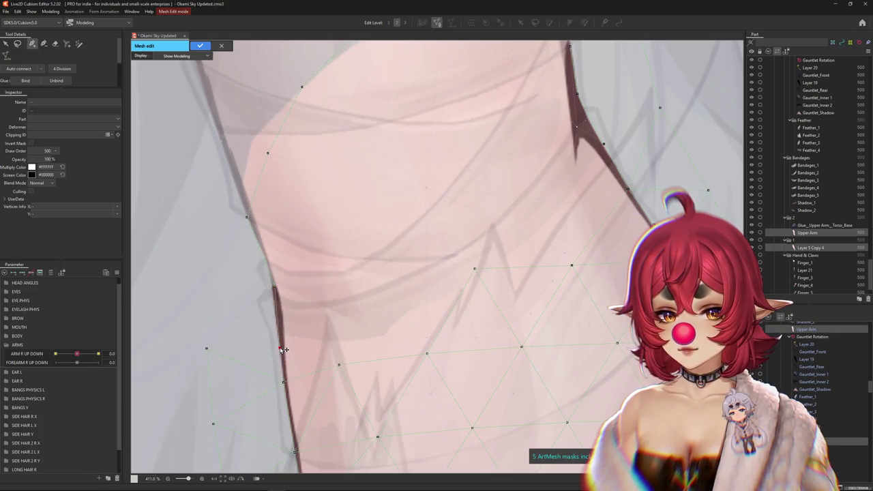
scroll(288, 372, down, 3)
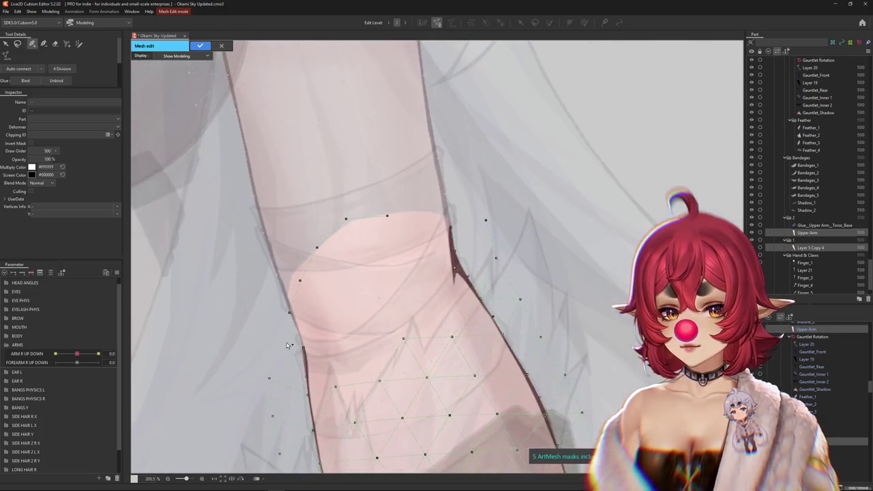
drag(287, 316, 282, 297)
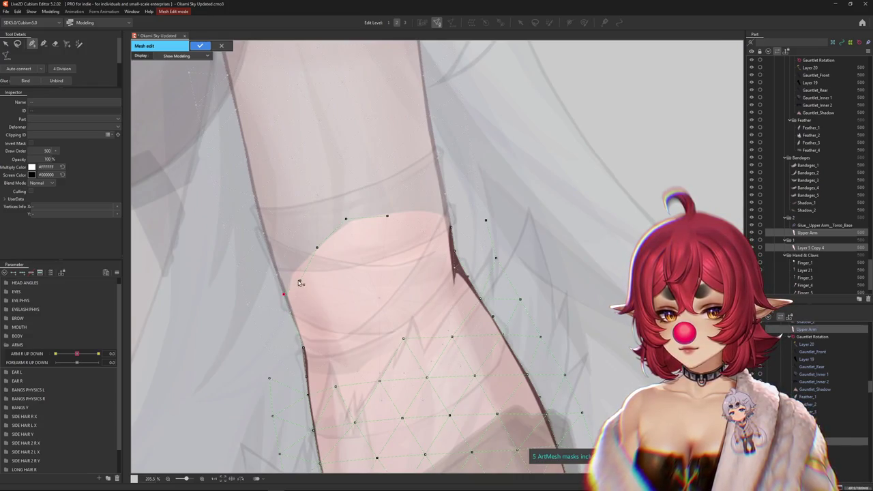
click(292, 272)
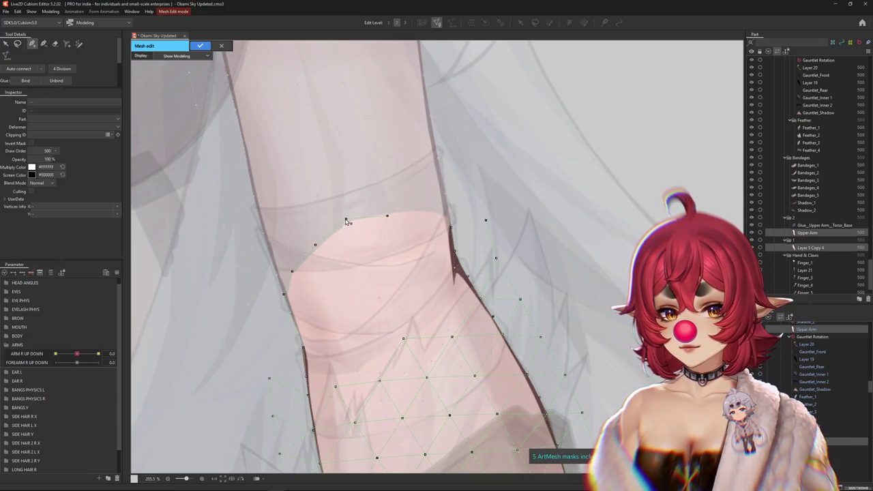
drag(387, 216, 386, 210)
click(418, 209)
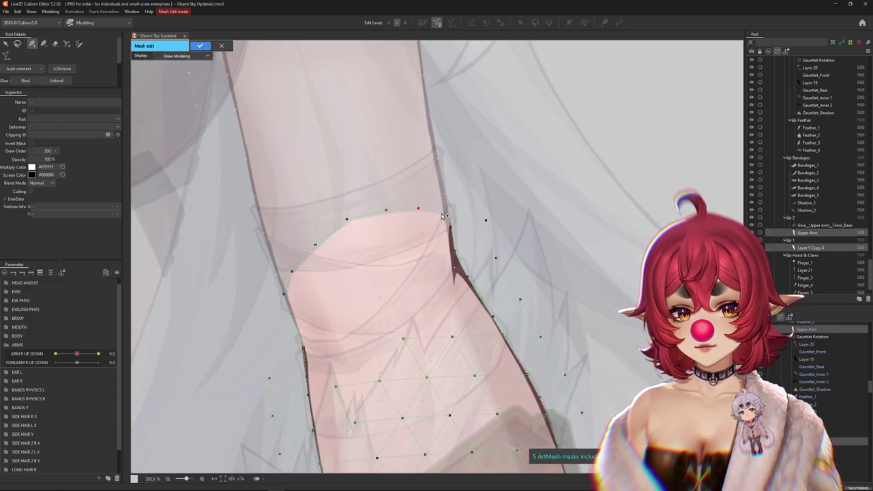
click(451, 227)
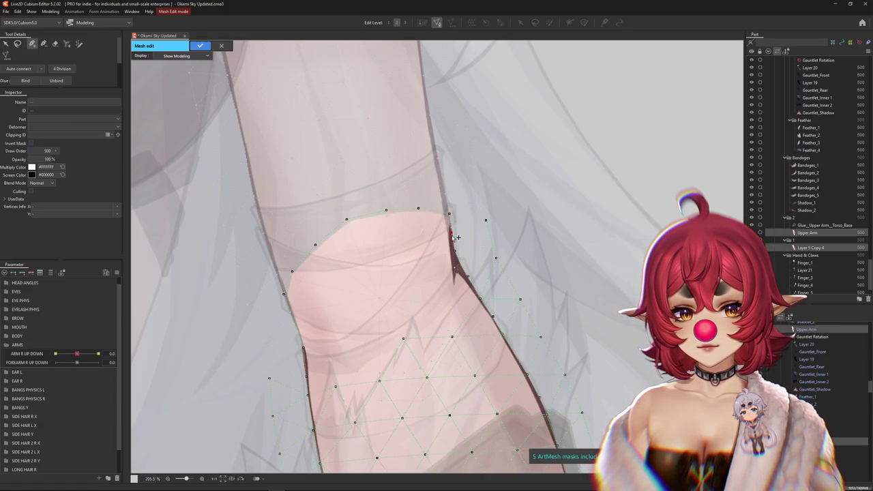
scroll(456, 237, up, 3)
scroll(456, 237, down, 2)
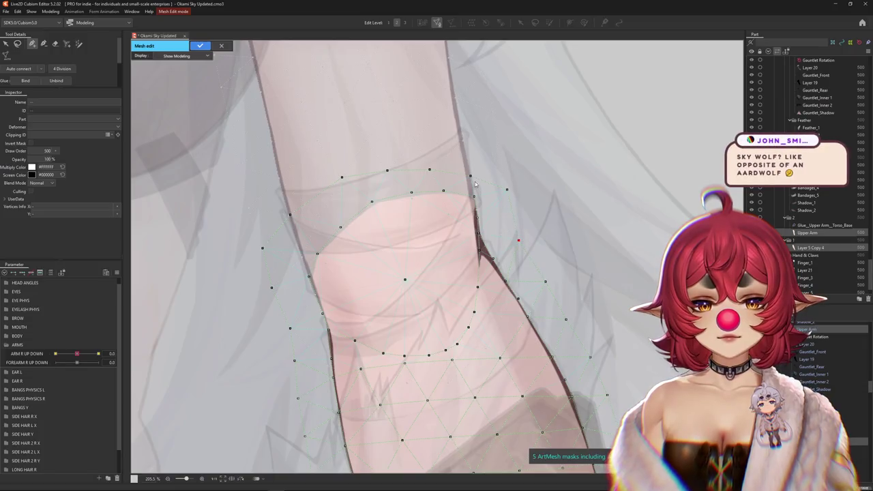
scroll(471, 178, down, 3)
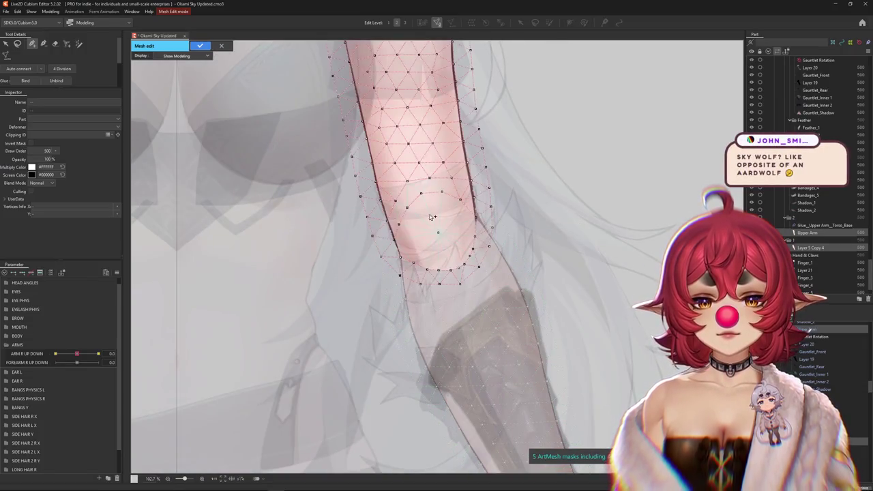
Step: Nudge the upper-arm mesh's vertices to fit the arm shape and delete a stray vertex
scroll(392, 266, up, 5)
scroll(392, 267, up, 2)
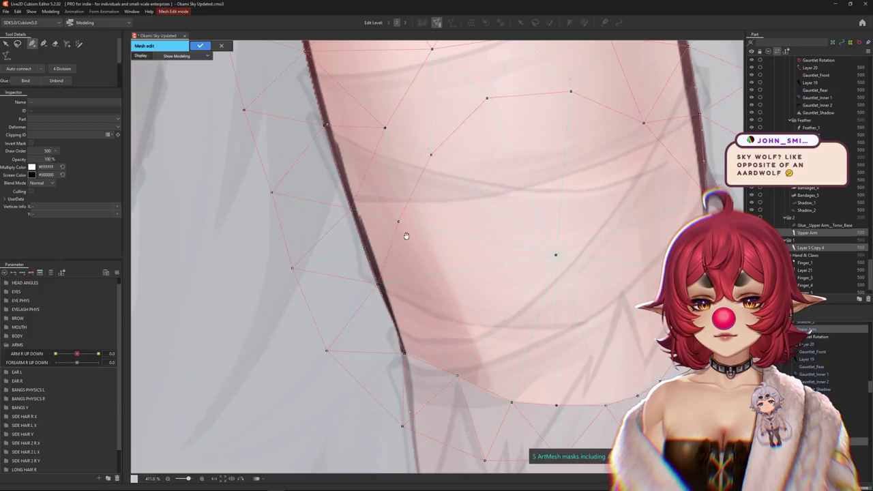
drag(406, 236, 398, 280)
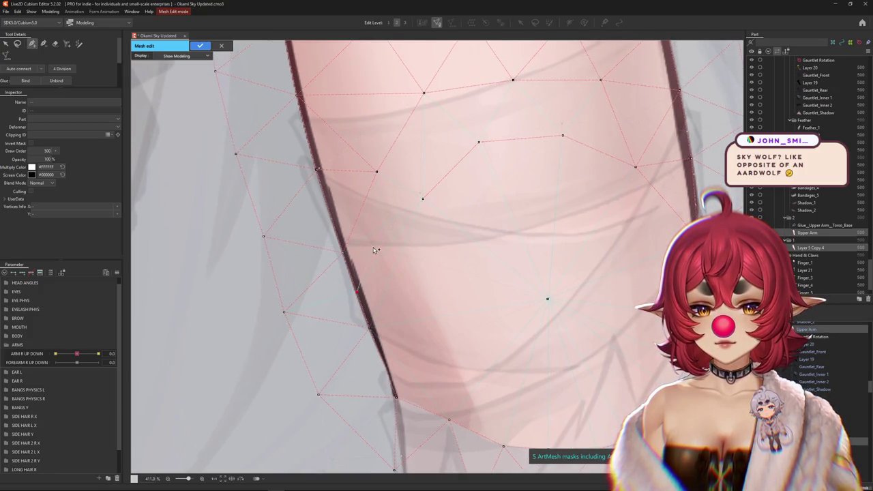
drag(423, 200, 420, 193)
drag(479, 143, 483, 143)
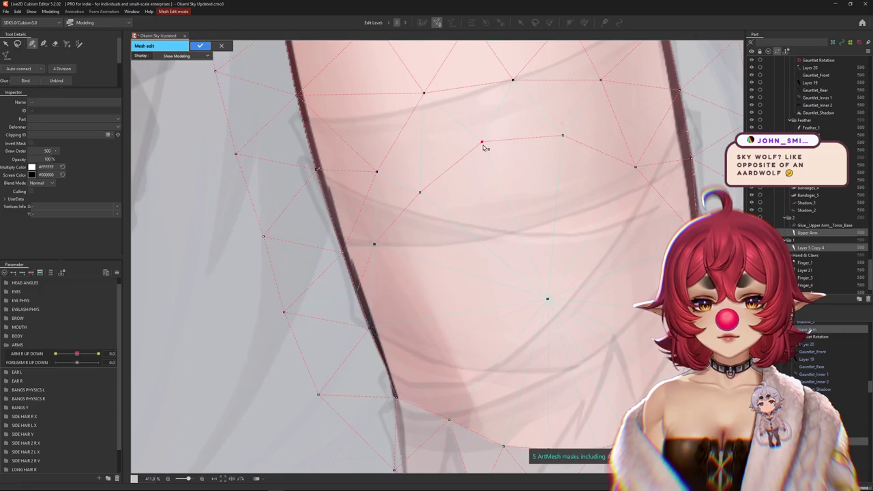
drag(564, 137, 564, 125)
drag(636, 166, 431, 288)
key(Delete)
Step: Extend a vertex line out to the arm outline with two new vertices, then lower the outline vertex
click(361, 251)
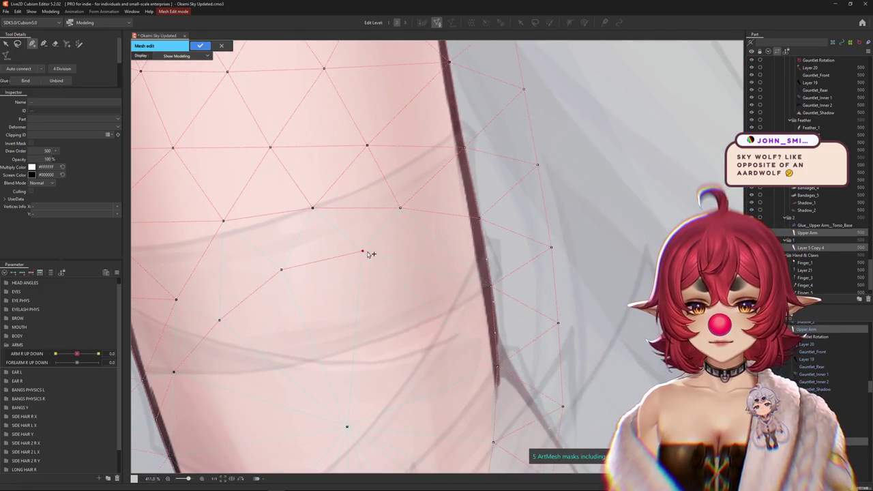
click(429, 250)
click(487, 261)
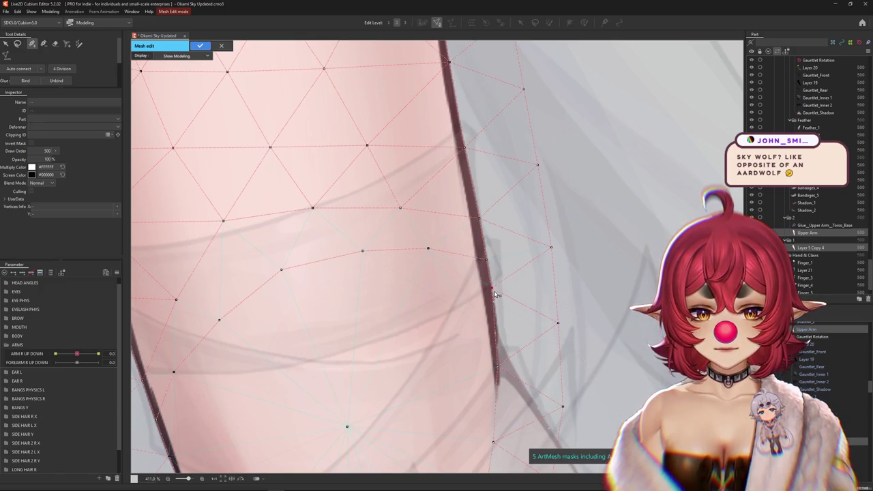
drag(492, 290, 495, 302)
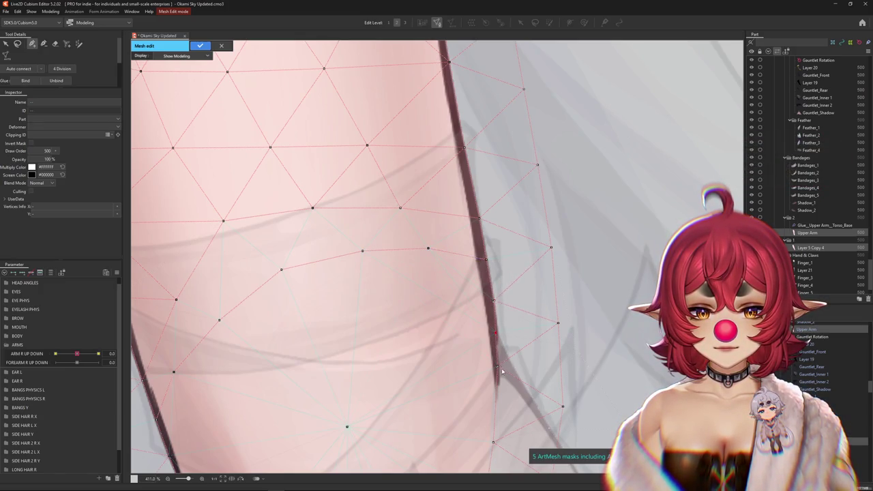
Step: Add vertices on the arm's outer outline and connect them to the mesh boundary below
scroll(467, 211, down, 3)
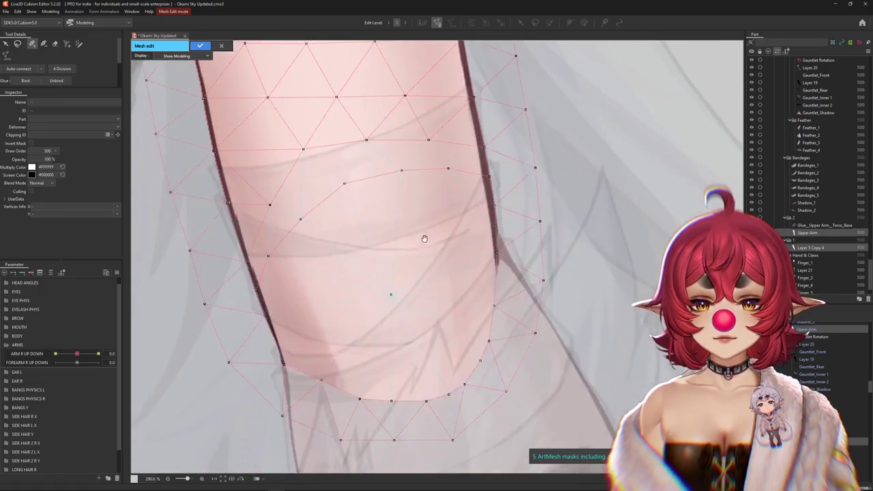
scroll(499, 264, up, 5)
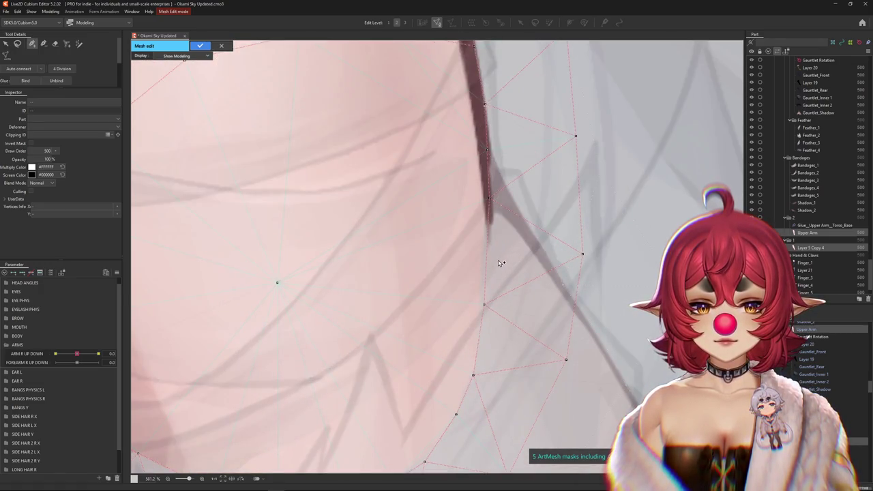
scroll(498, 253, down, 1)
scroll(470, 269, down, 3)
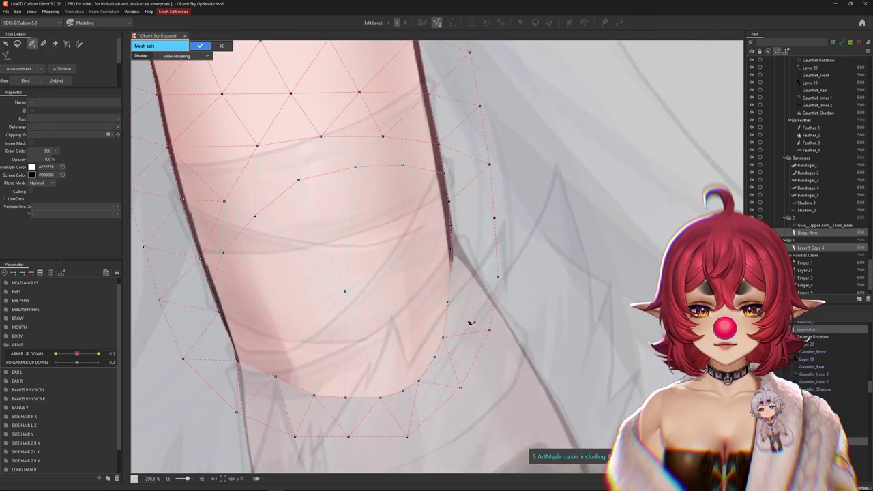
scroll(499, 220, up, 2)
click(487, 302)
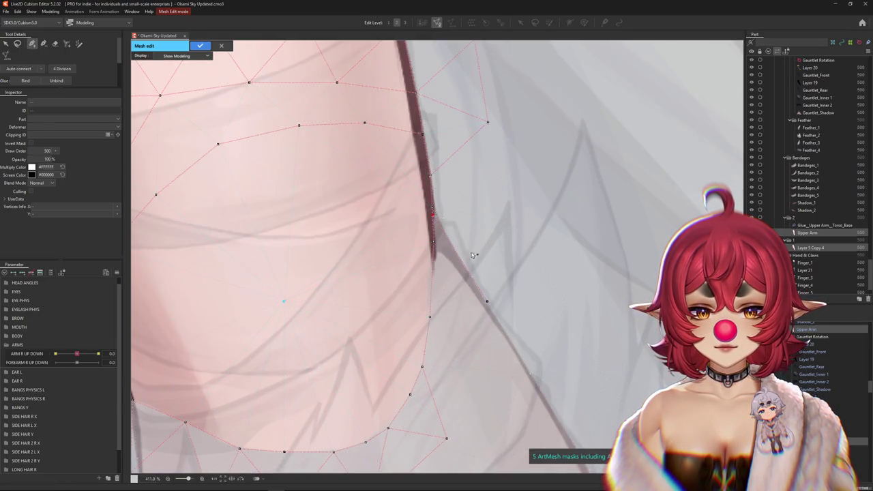
scroll(472, 252, up, 6)
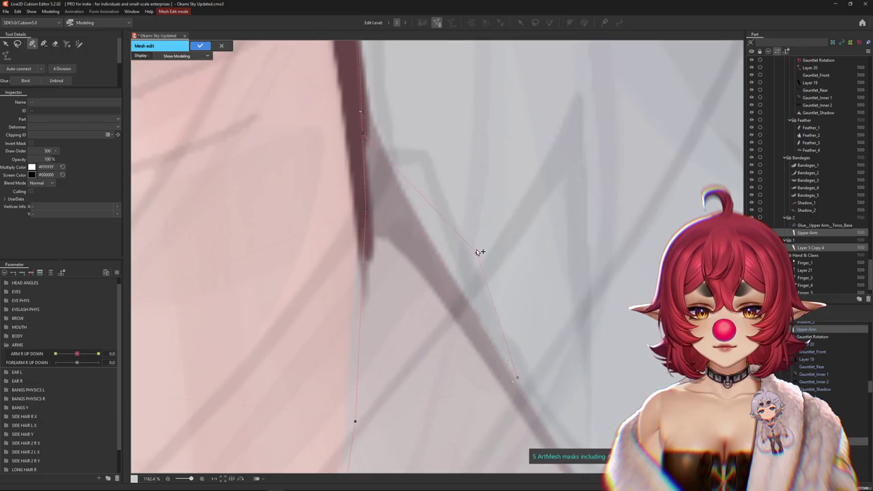
click(444, 255)
scroll(444, 255, down, 6)
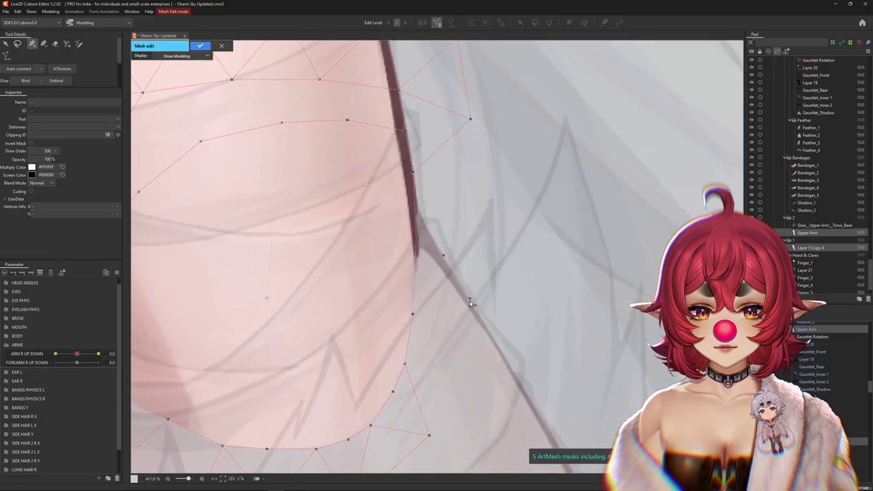
click(405, 364)
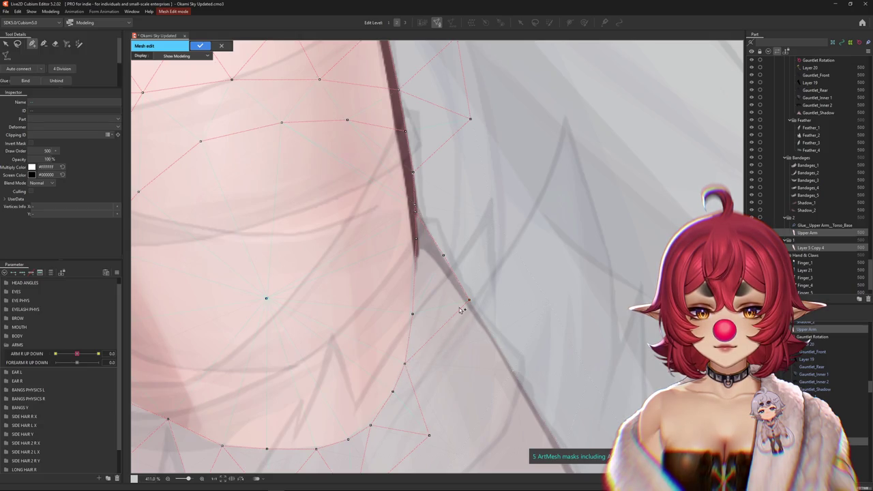
Step: Reposition the lower end's vertices, moving one outer vertex outward and the bottom vertex up
drag(438, 412, 323, 340)
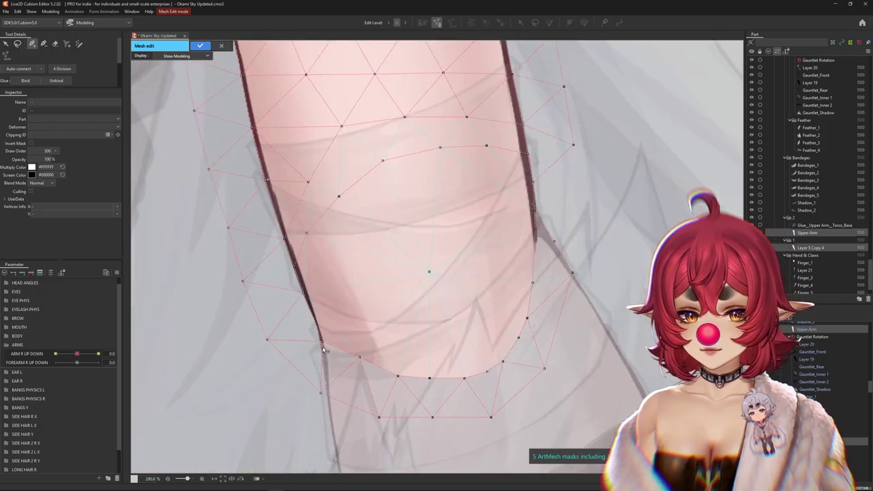
scroll(295, 271, up, 8)
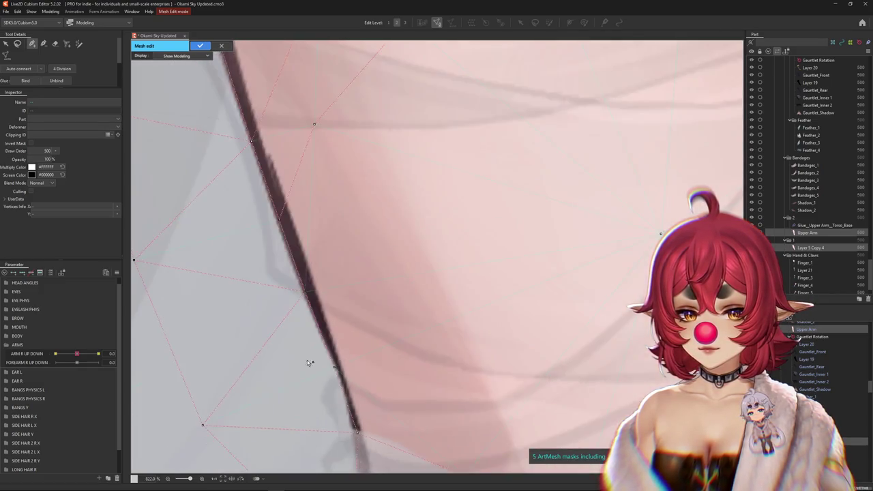
scroll(307, 360, down, 2)
scroll(368, 369, down, 2)
scroll(364, 360, down, 2)
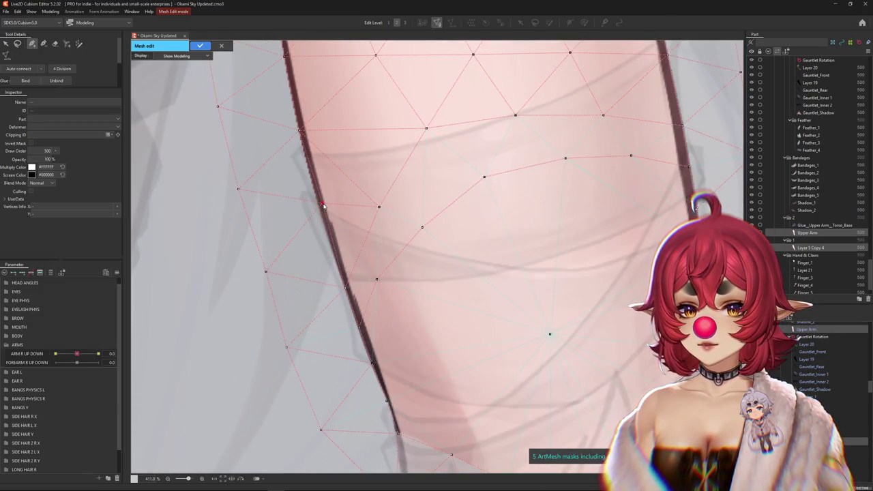
scroll(324, 206, down, 2)
scroll(376, 276, up, 2)
scroll(339, 299, up, 2)
drag(339, 299, 364, 341)
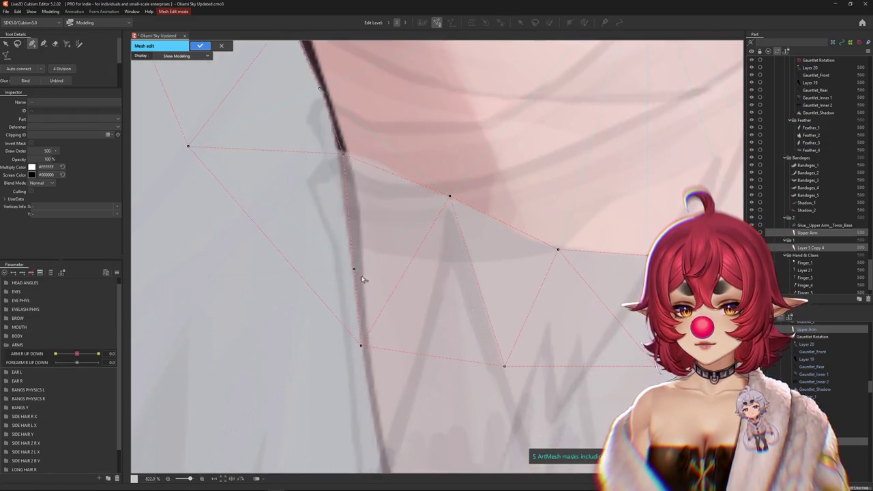
scroll(360, 275, down, 2)
drag(416, 348, 408, 333)
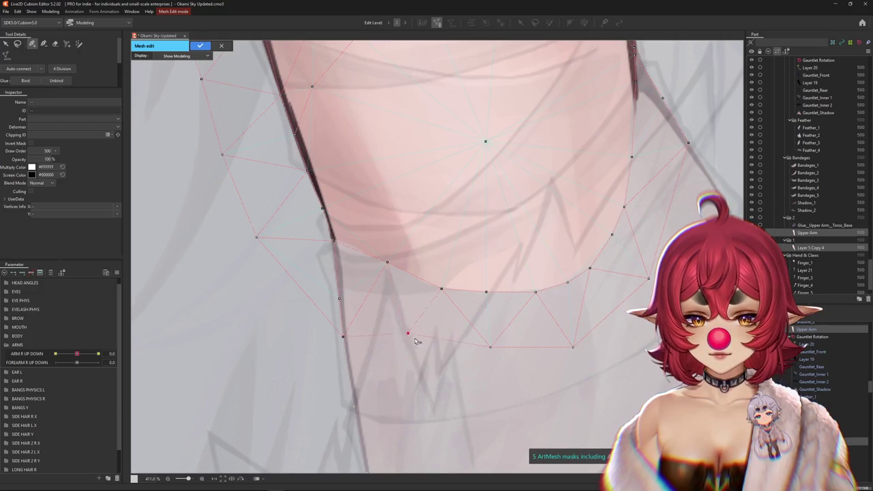
drag(435, 388, 436, 391)
Step: Add a vertex below the elbow edge and move an outer vertex outward along the elbow curve
click(532, 382)
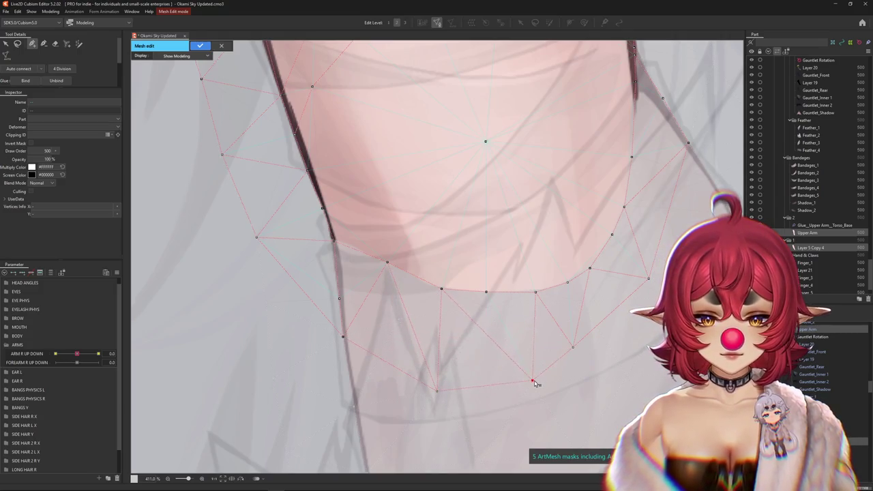
drag(573, 352, 389, 344)
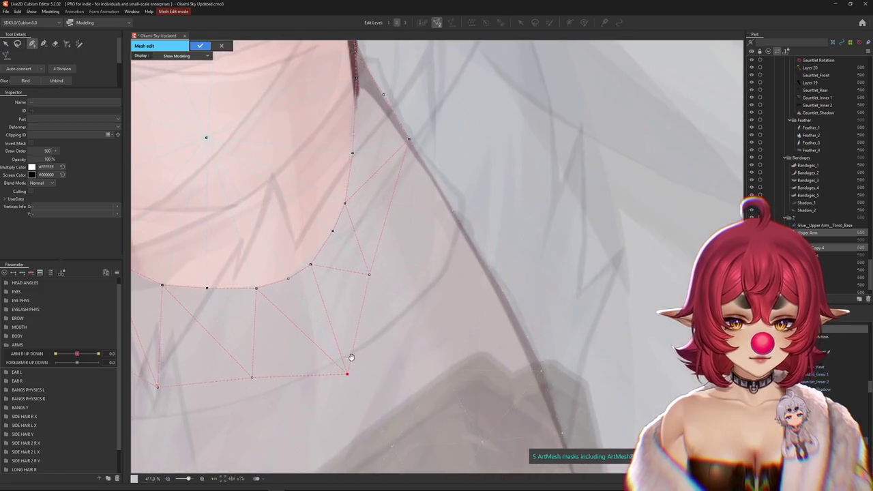
drag(369, 276, 399, 294)
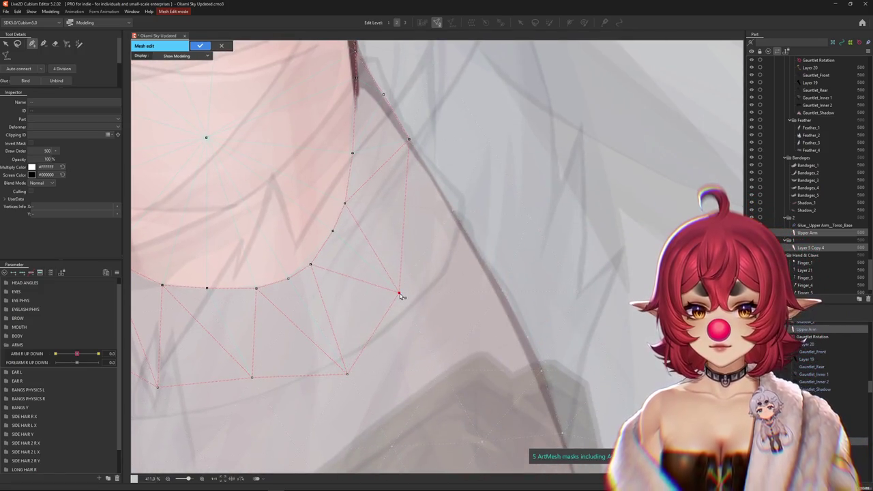
drag(302, 265, 425, 293)
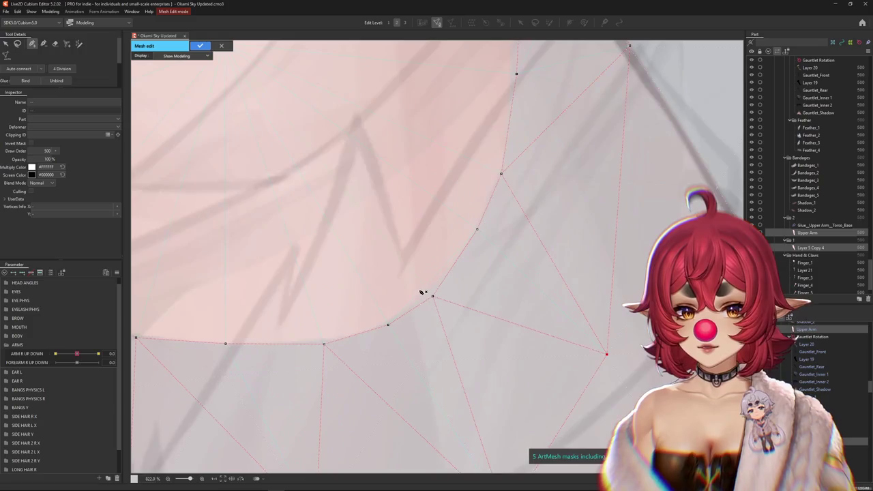
scroll(431, 295, down, 5)
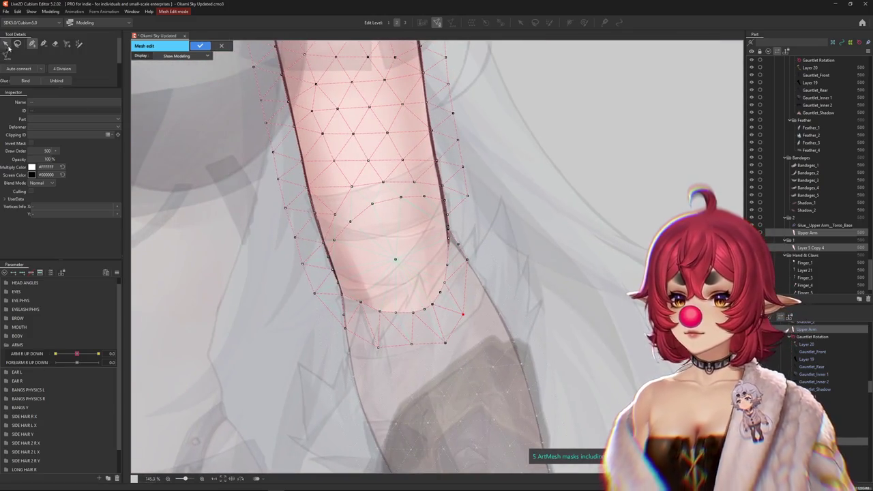
Step: Add the forearm mesh to the selection, lasso the overlapping elbow vertices, and bind them with Glue
click(351, 255)
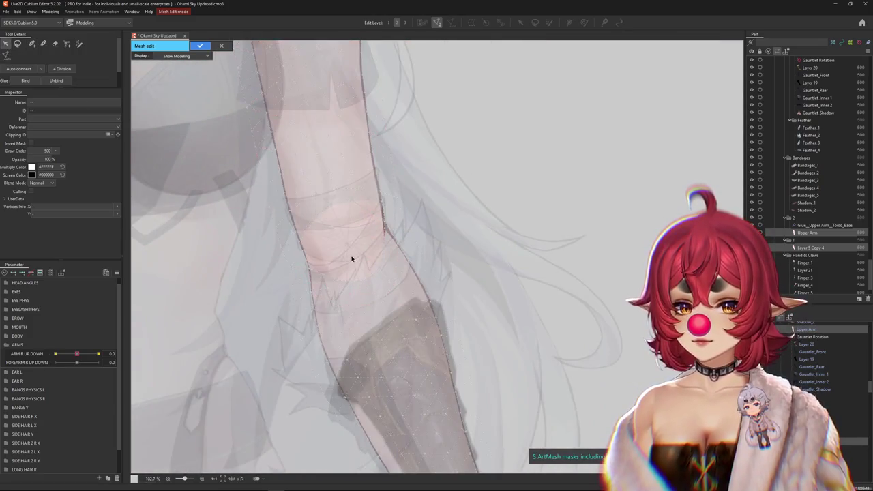
click(18, 43)
drag(205, 188, 200, 205)
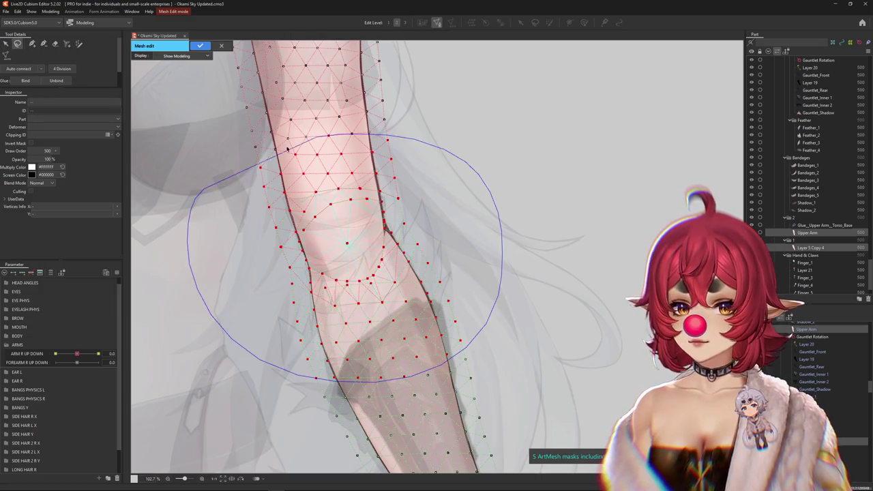
click(25, 81)
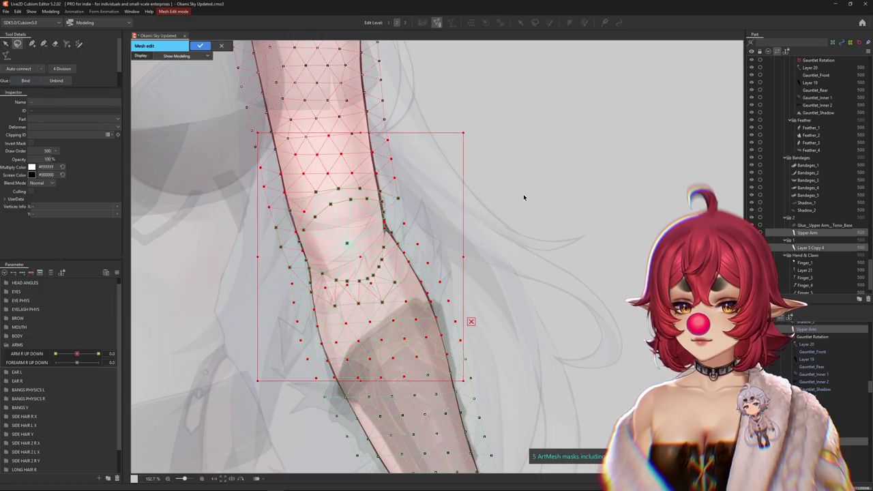
Step: Switch the Glue tool to glue-weight painting mode
scroll(357, 256, up, 2)
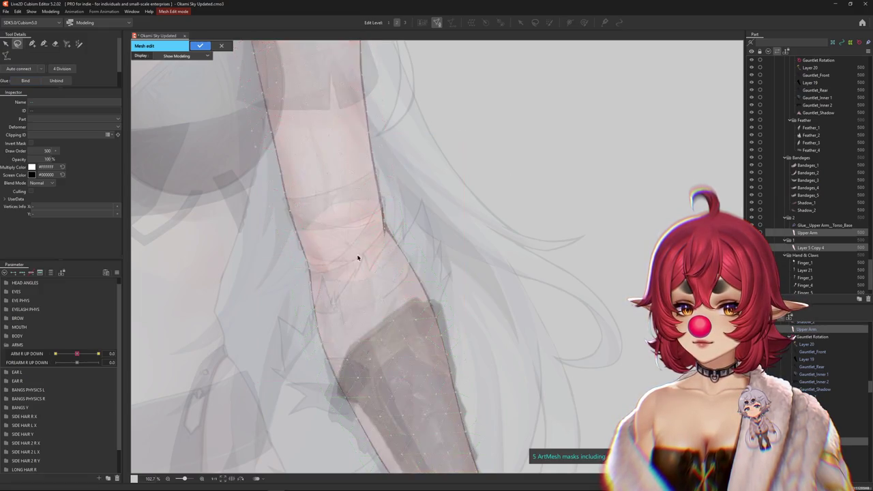
scroll(238, 293, up, 2)
scroll(415, 322, up, 2)
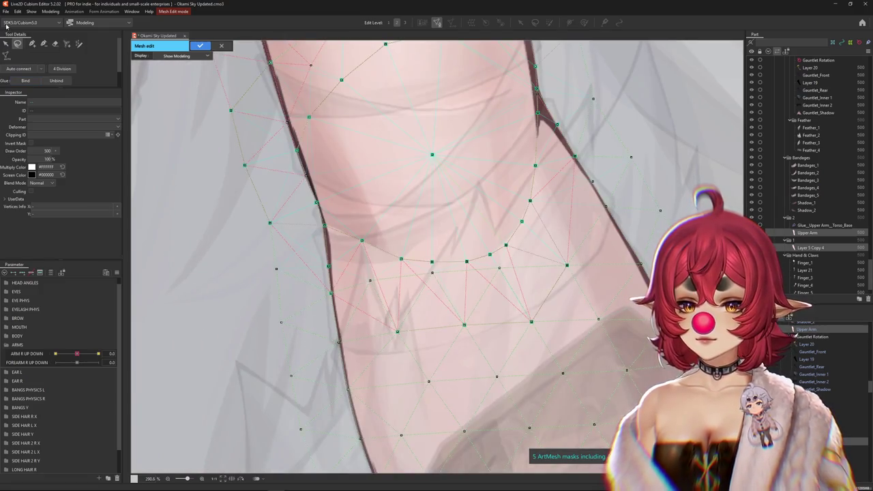
click(55, 44)
scroll(292, 156, down, 1)
scroll(410, 354, down, 1)
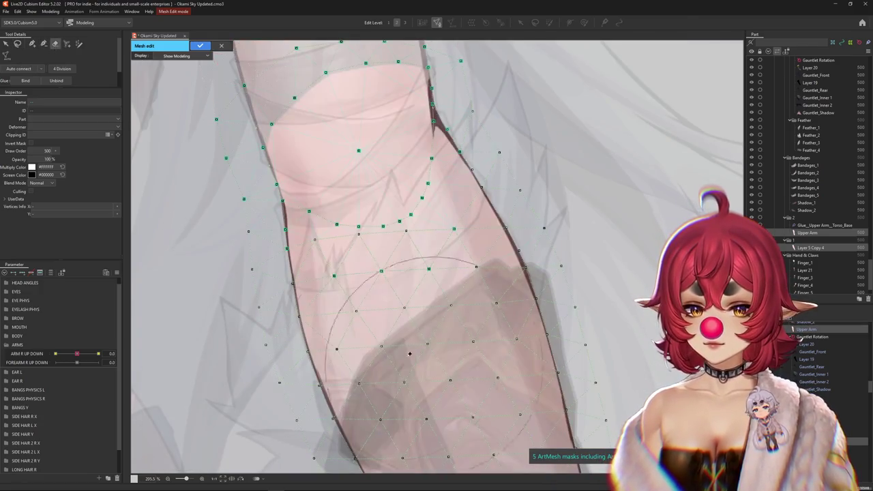
scroll(315, 237, up, 2)
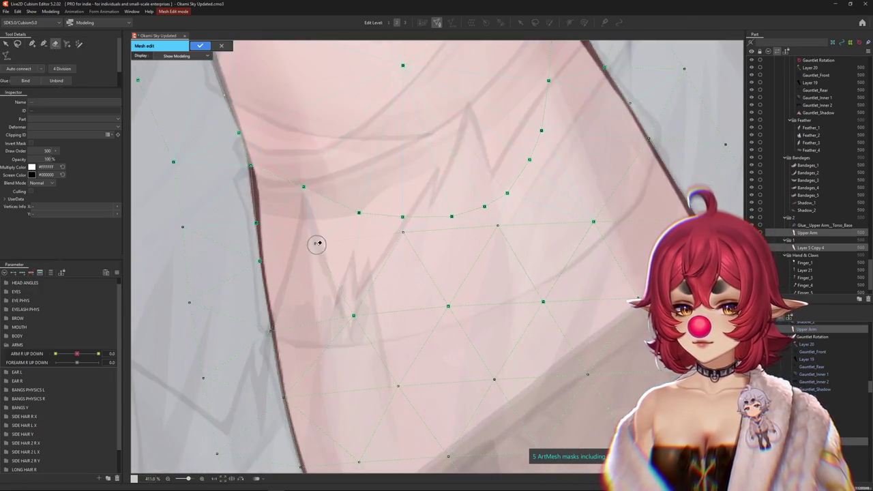
scroll(356, 310, down, 2)
scroll(362, 300, up, 1)
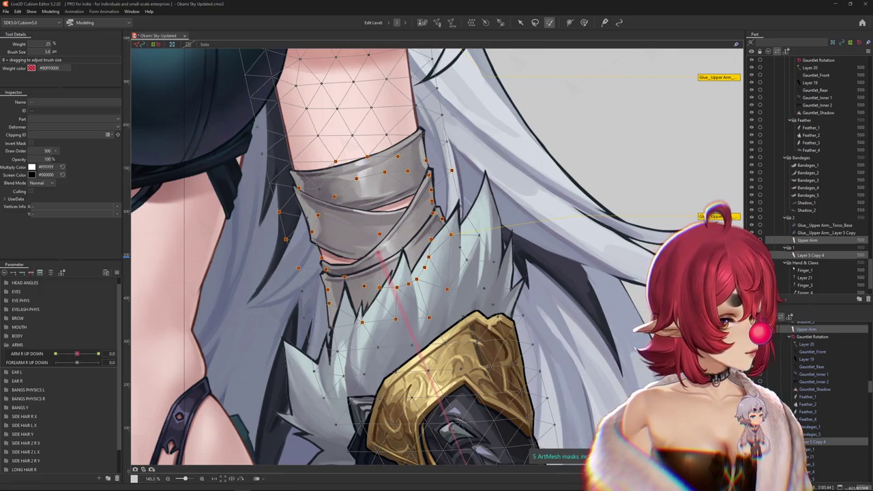
Step: Select the Glue_Upper Arm_Layer 5 Copy 4 glue and enlarge the weight brush to 651.5
scroll(249, 357, down, 1)
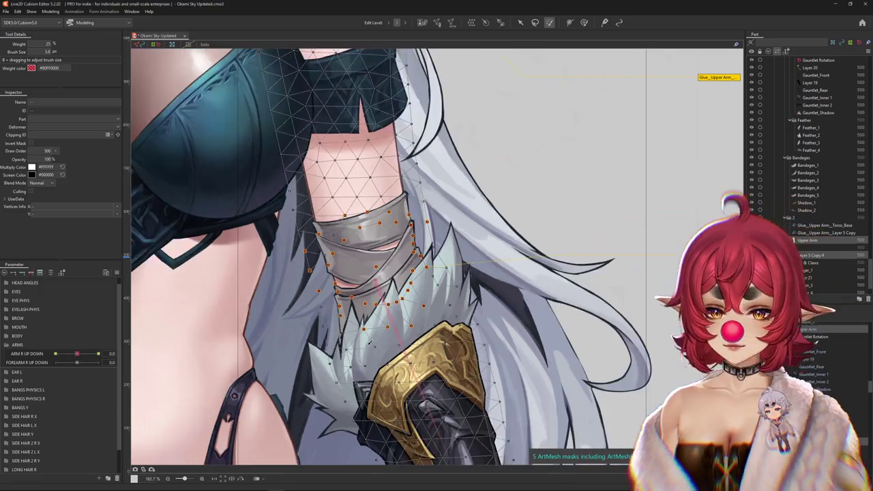
click(458, 285)
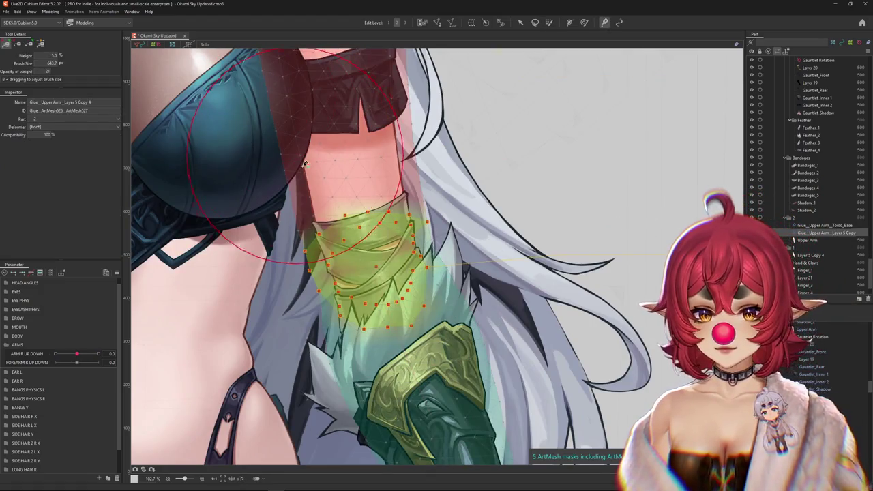
drag(458, 286, 697, 251)
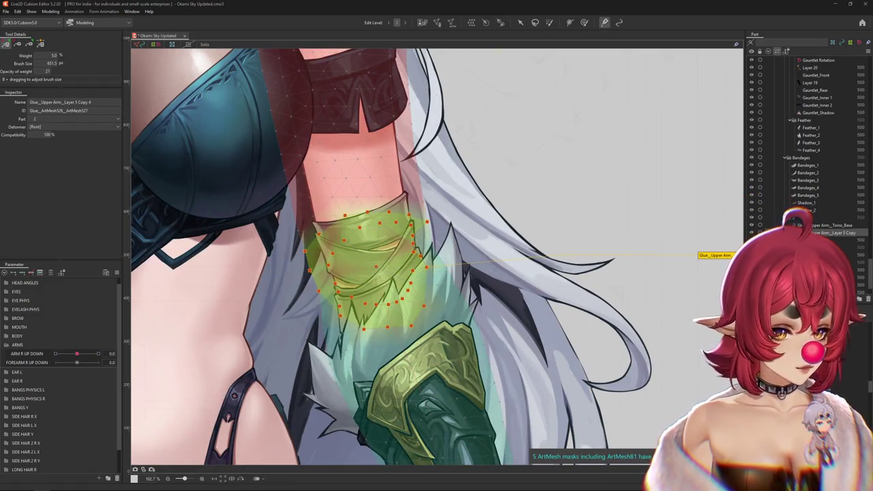
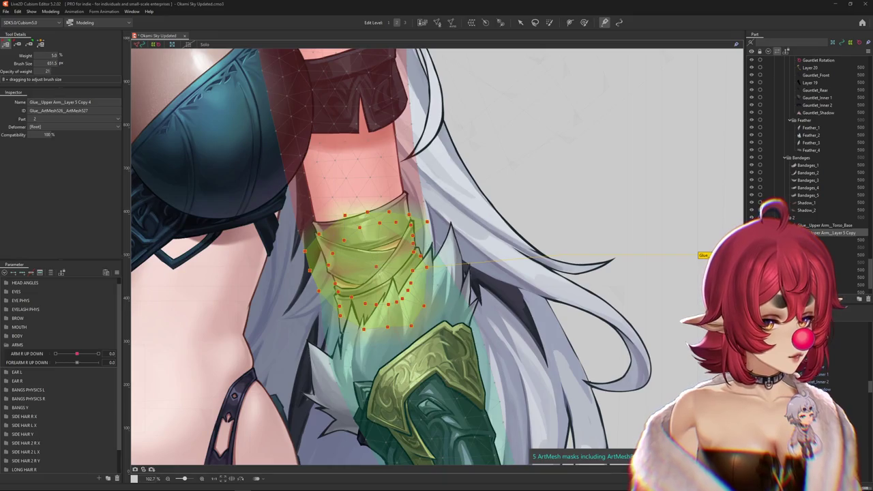
Step: Enlarge the glue brush and paint weights across the upper-arm and gauntlet bandage seam
scroll(689, 232, down, 2)
scroll(672, 258, down, 1)
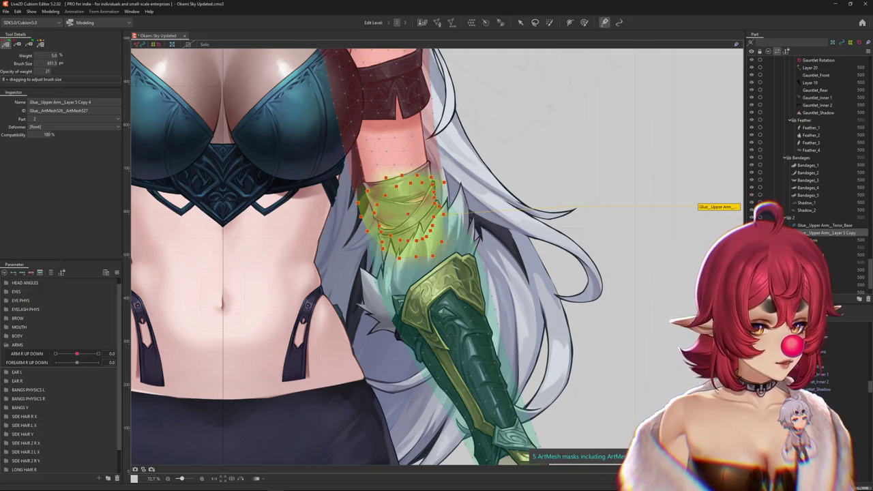
drag(419, 200, 419, 270)
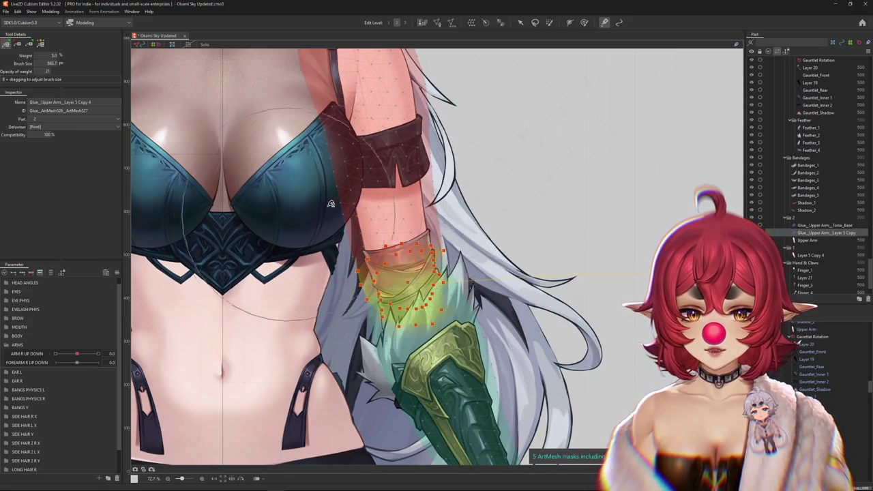
scroll(403, 342, down, 1)
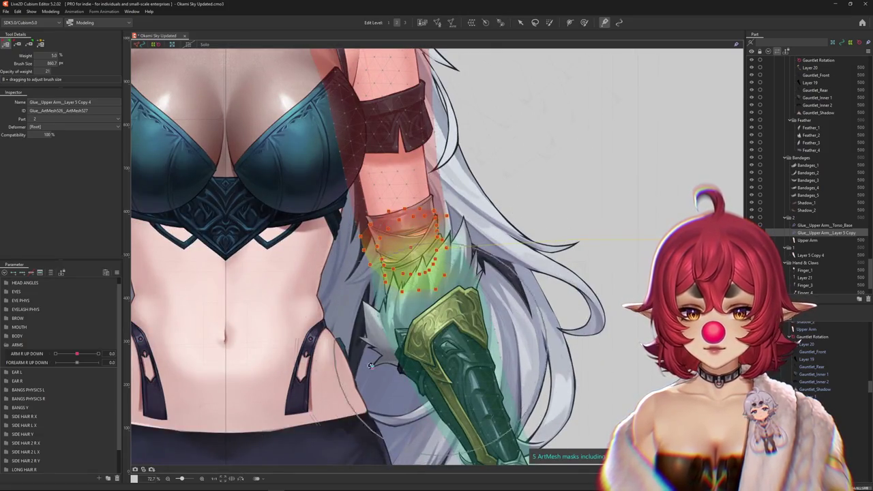
drag(449, 332, 374, 379)
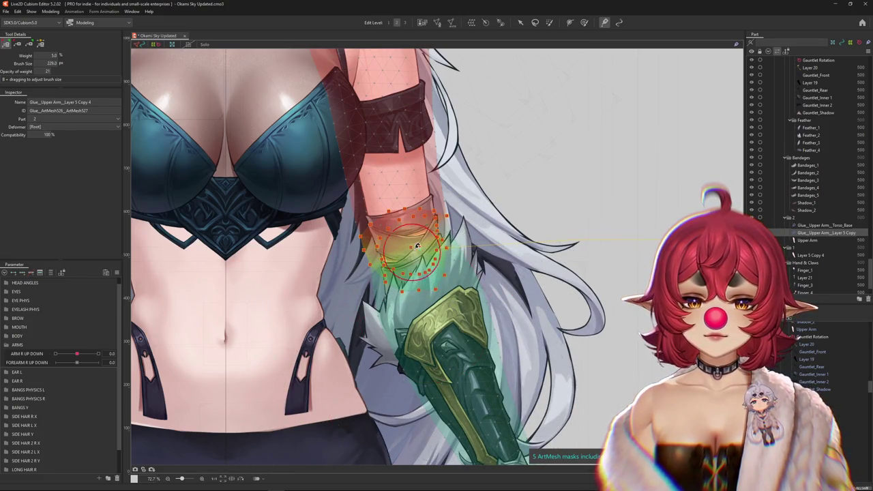
scroll(417, 231, up, 5)
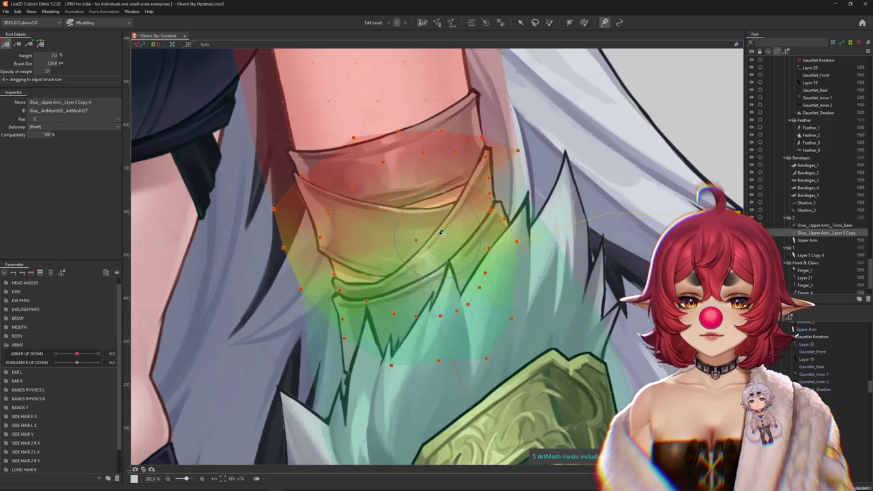
scroll(438, 234, down, 5)
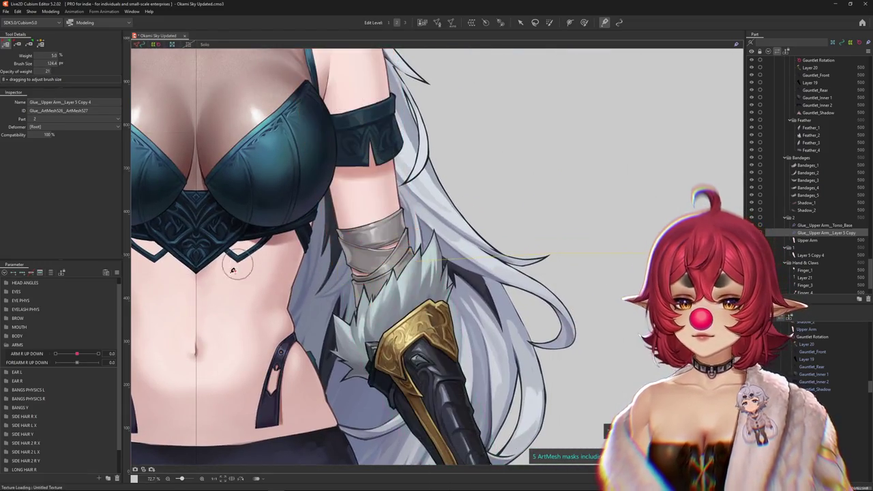
Step: Add three FOREARM R UP DOWN keys to Gauntlet Rotation and rotate it upward at 1
click(819, 336)
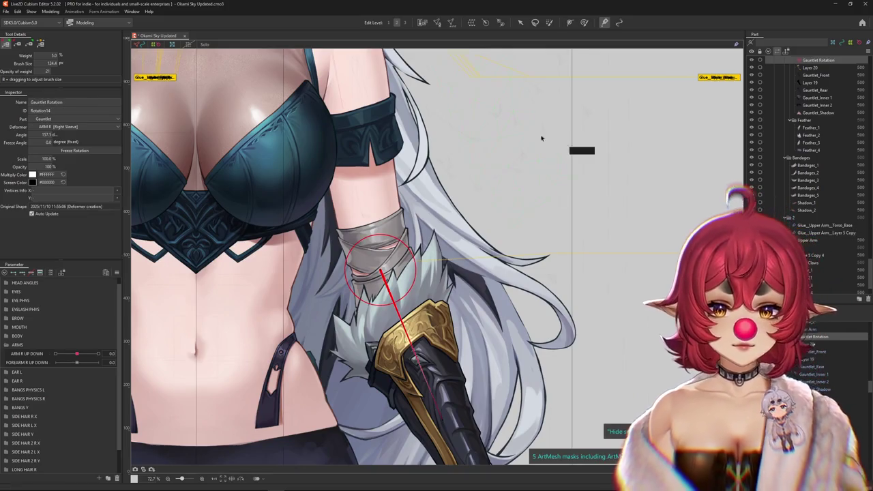
click(521, 22)
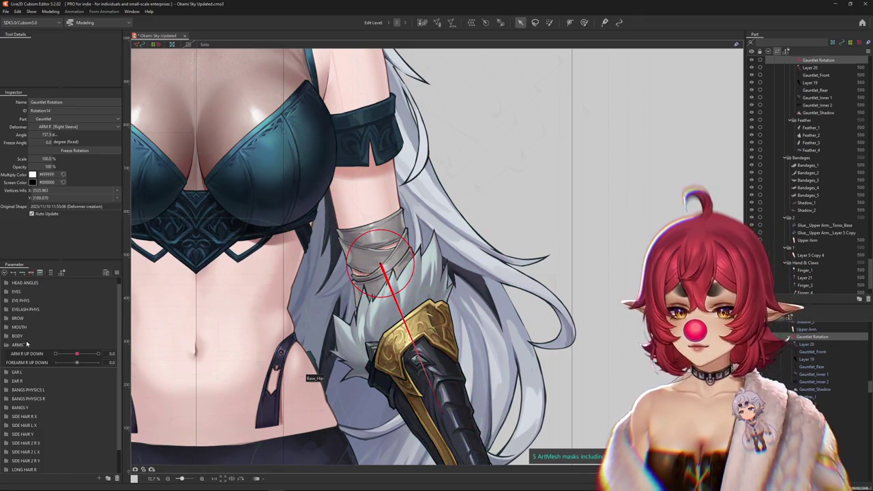
click(98, 362)
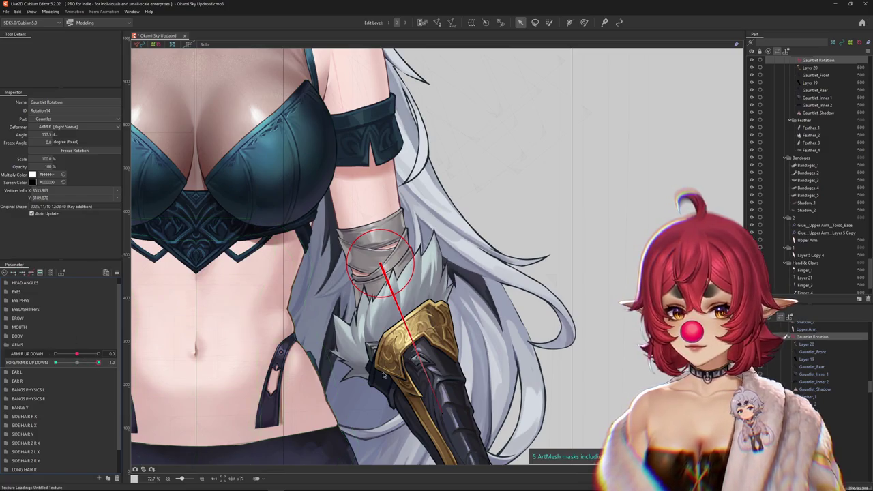
drag(445, 412, 518, 318)
Step: Rotate the Gauntlet Rotation deformer downward at the FOREARM R UP DOWN -1 key
scroll(518, 320, down, 2)
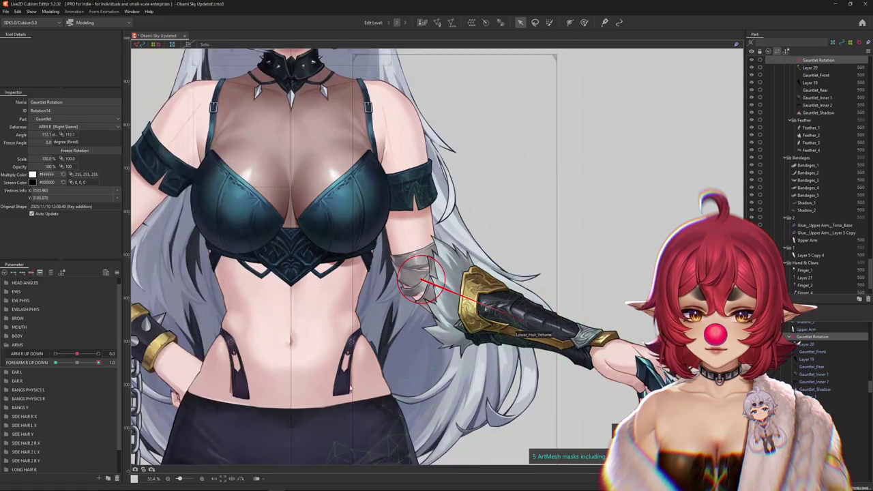
click(56, 363)
click(98, 363)
click(55, 363)
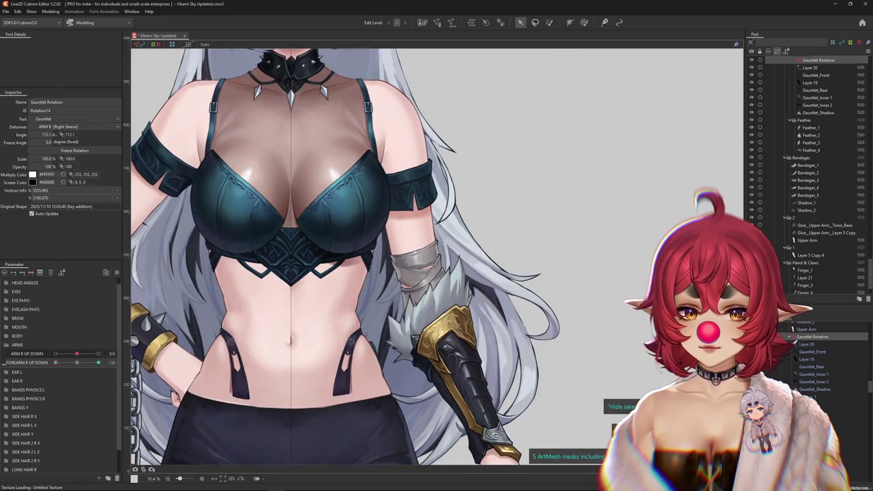
mouse_move(56, 362)
mouse_down()
mouse_move(103, 362)
mouse_move(41, 364)
mouse_move(103, 362)
mouse_move(77, 362)
mouse_up()
scroll(434, 286, up, 2)
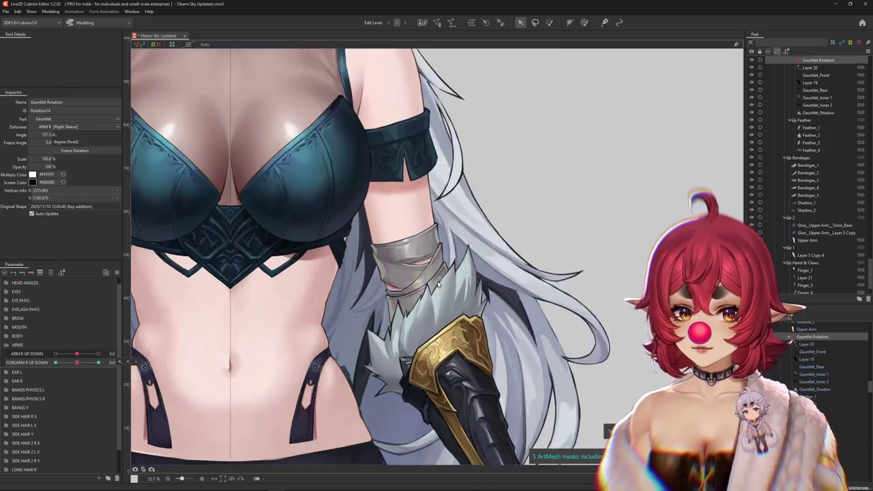
right_click(434, 286)
click(469, 367)
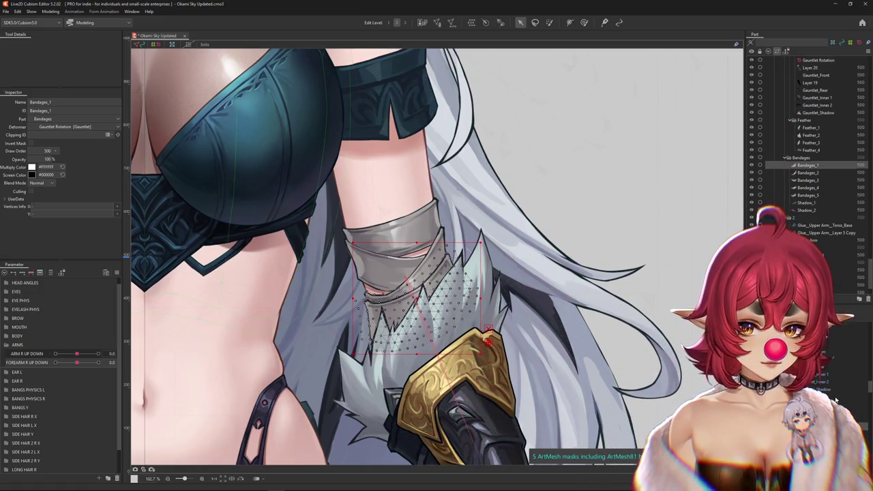
Step: Open Bandages_1 in Mesh Edit and add vertices along its top outline to the peak
click(437, 22)
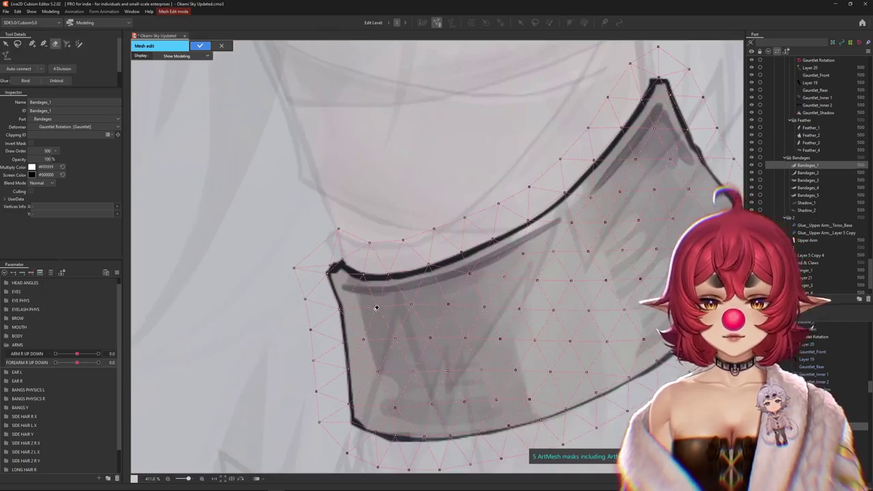
key(p)
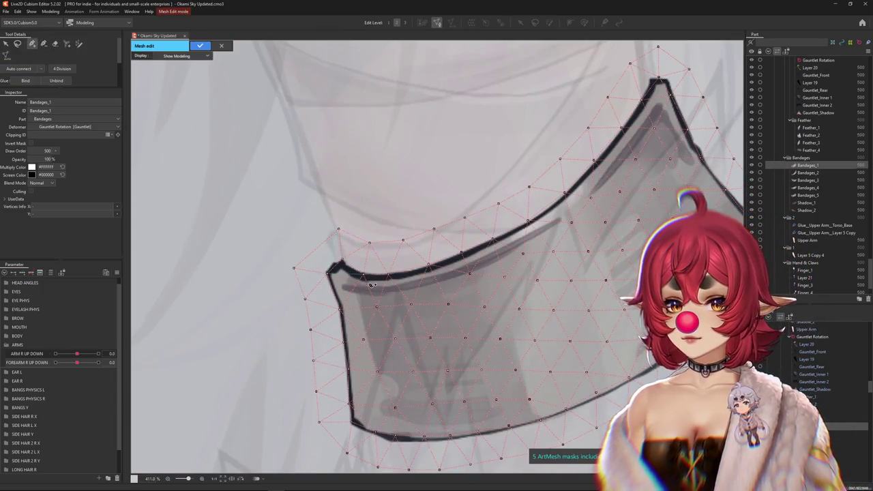
scroll(338, 274, up, 3)
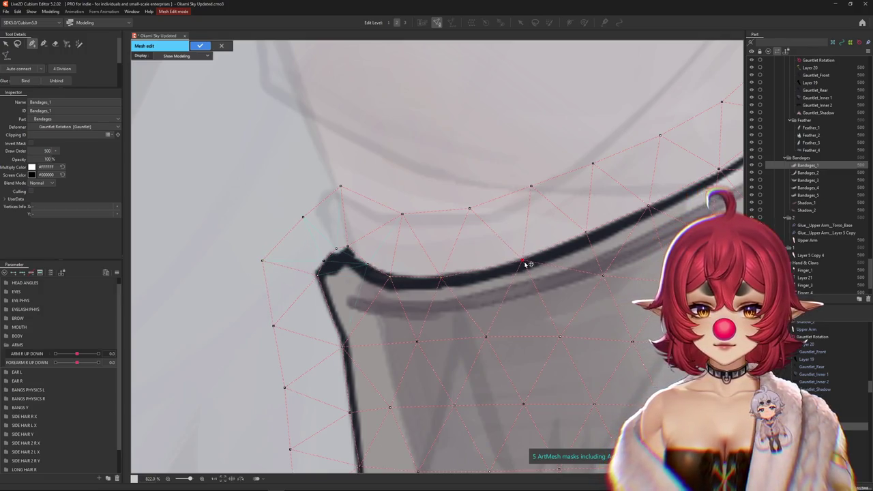
shift+click(388, 279)
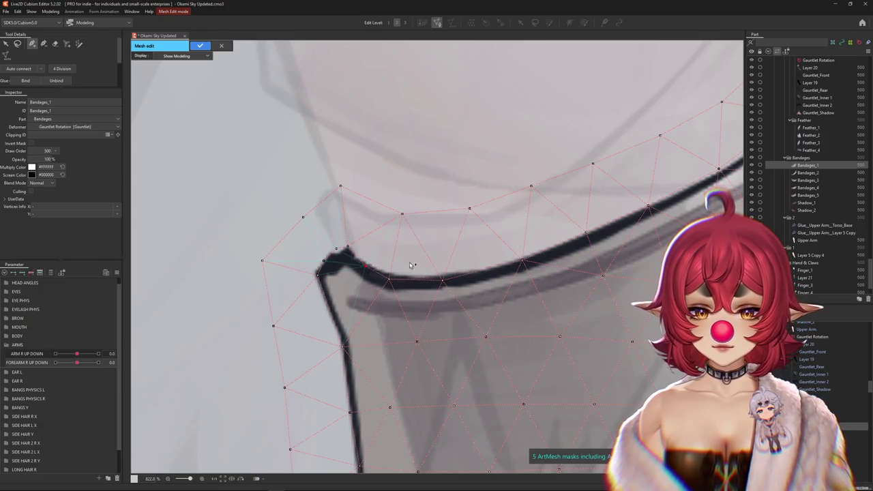
drag(495, 266, 361, 307)
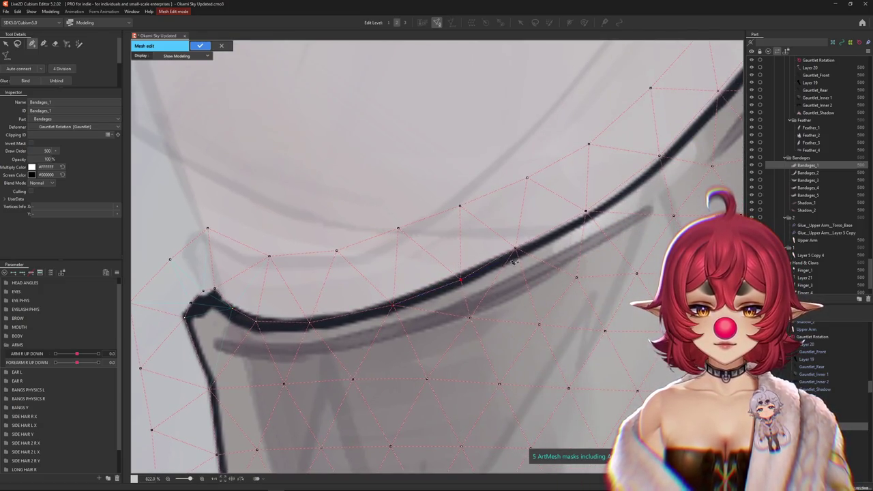
drag(524, 252, 383, 296)
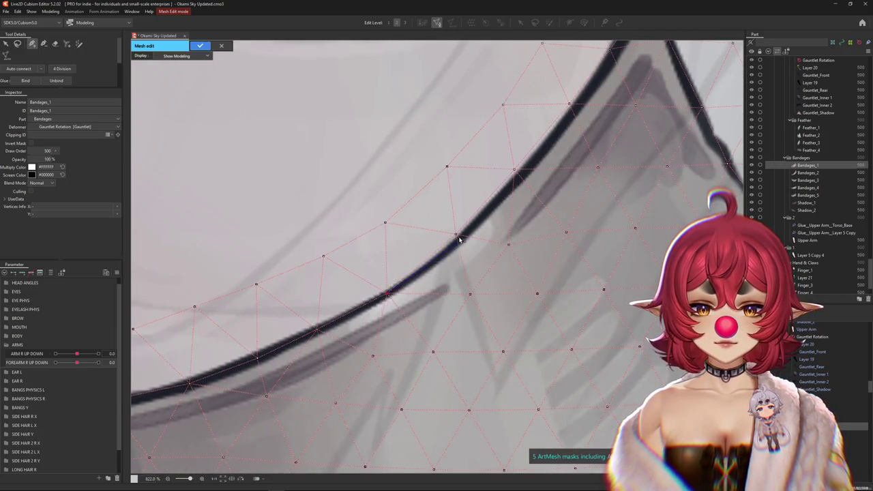
drag(468, 241, 395, 332)
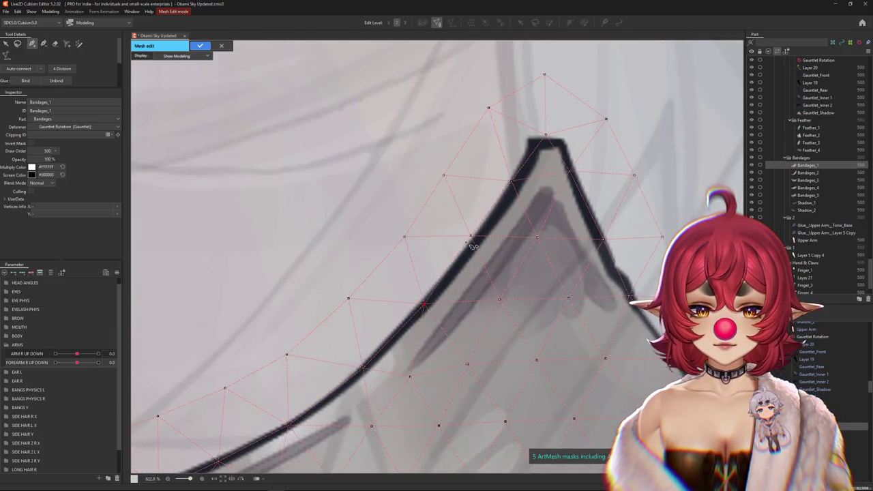
click(518, 185)
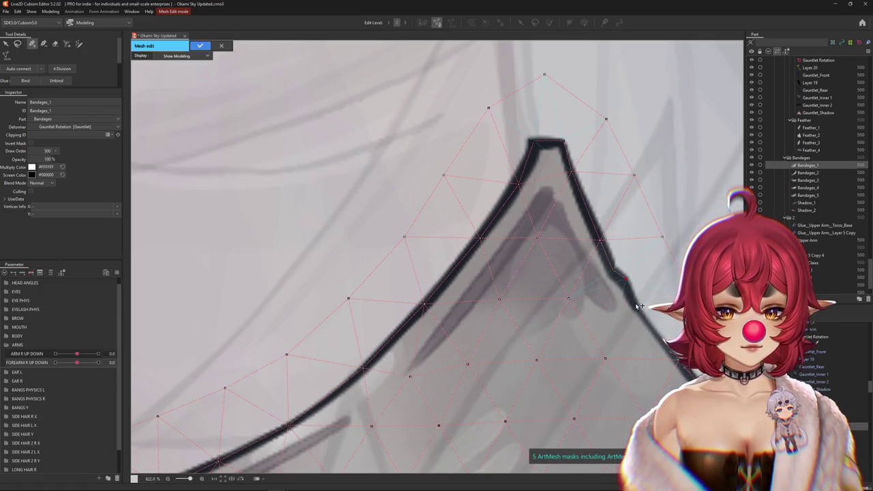
Step: Add a vertex on the bandage's lower outline and apply the Bandages_1 mesh edit
drag(644, 319, 583, 300)
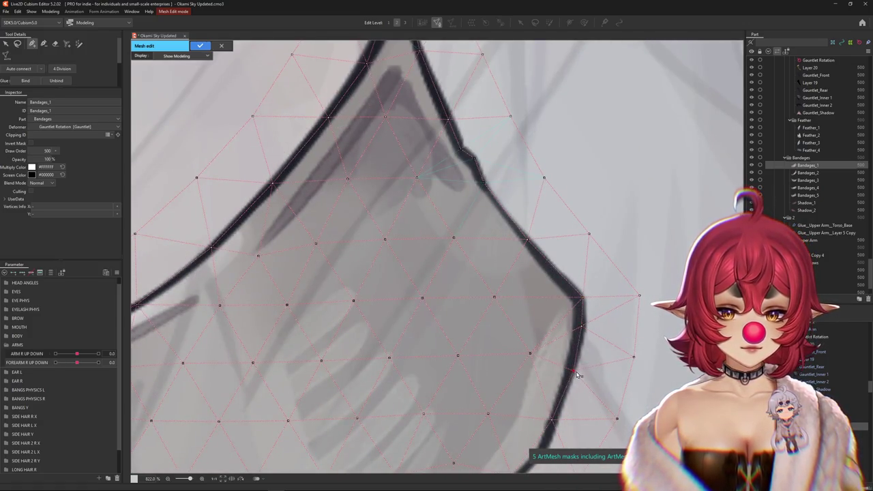
scroll(558, 428, down, 3)
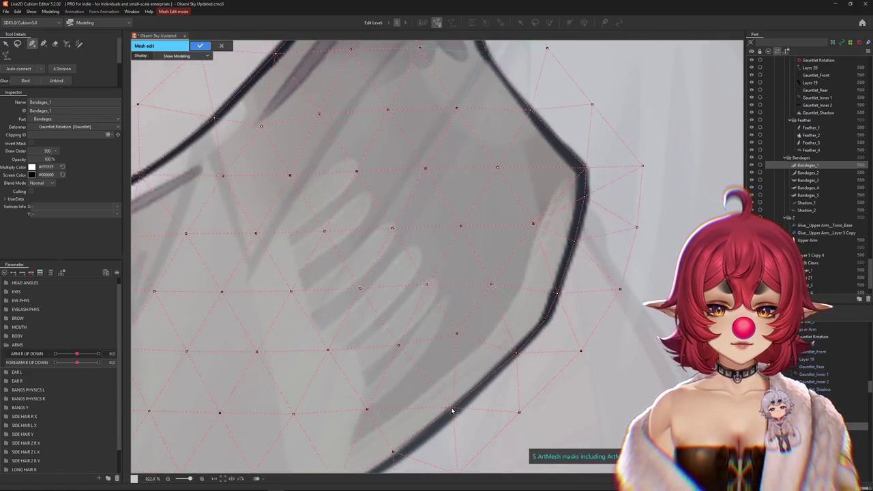
scroll(446, 415, down, 2)
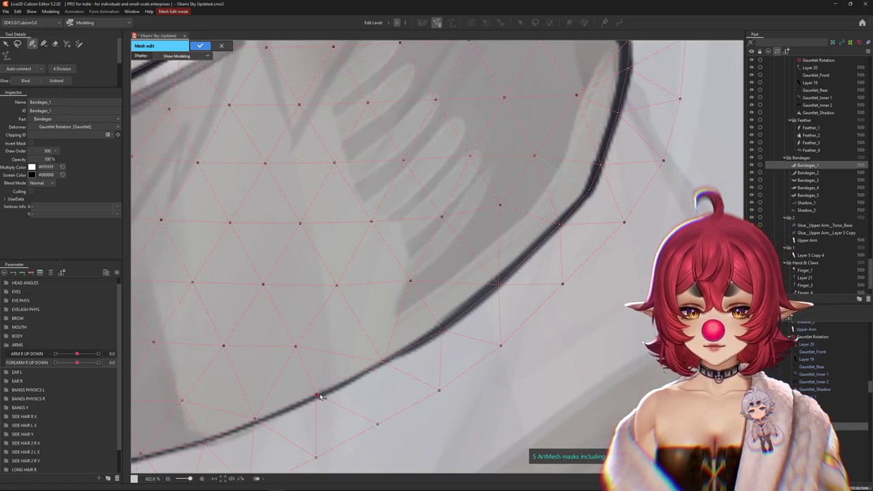
scroll(315, 339, left, 3)
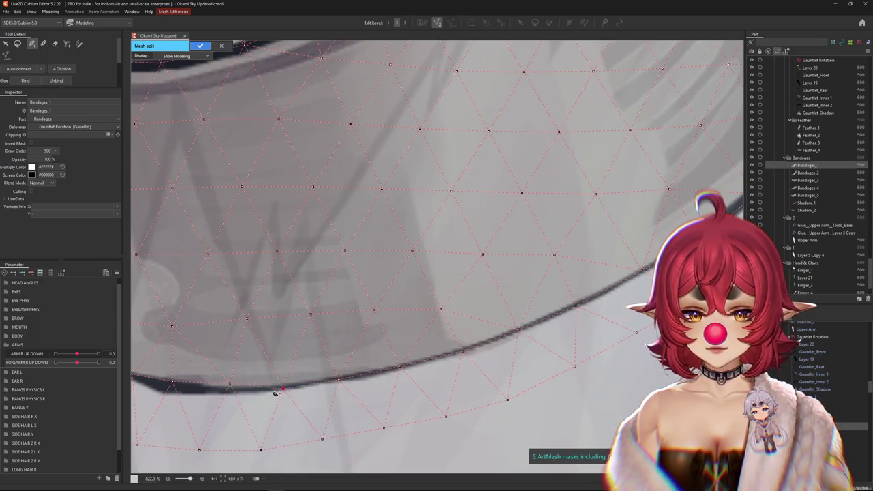
scroll(275, 393, left, 2)
click(321, 355)
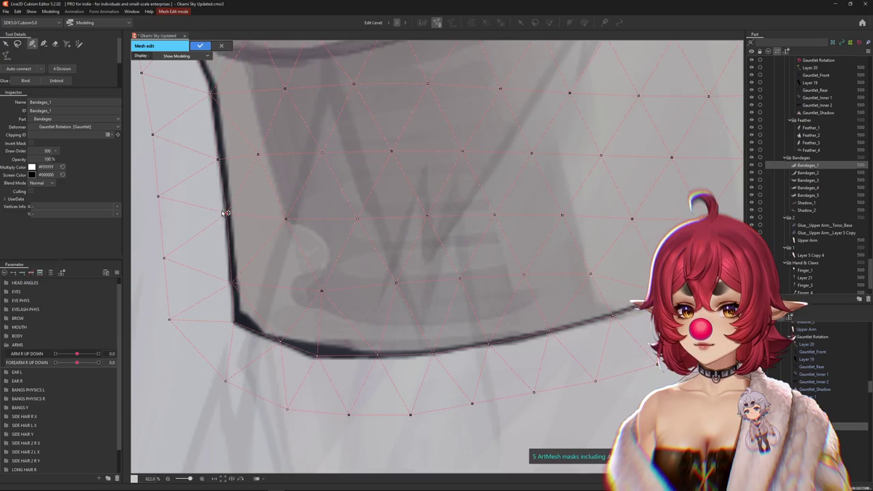
drag(221, 162, 294, 259)
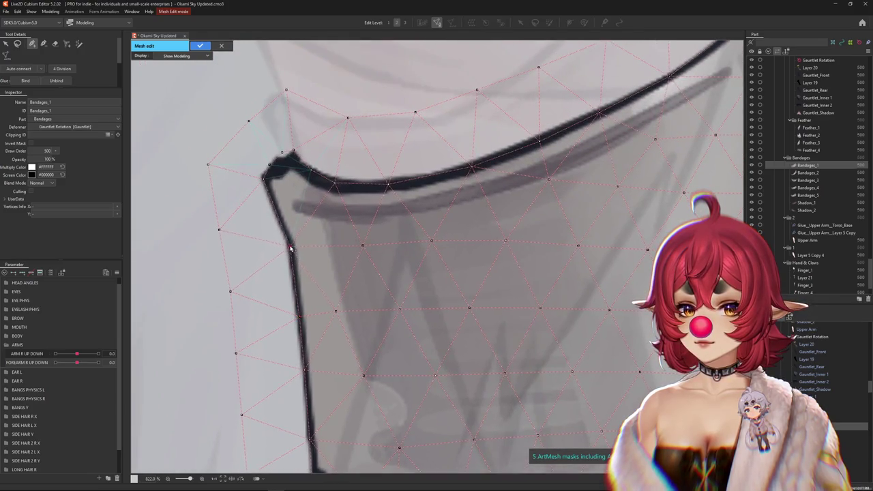
scroll(275, 207, down, 1)
scroll(300, 246, down, 1)
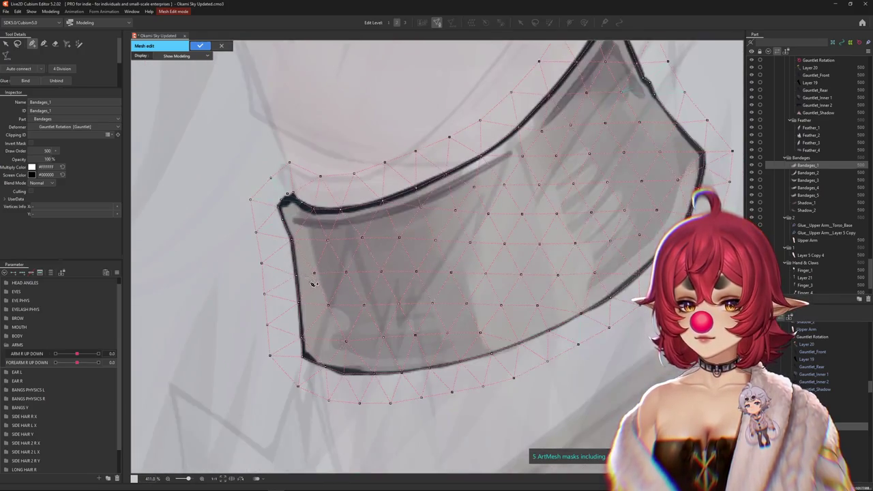
scroll(320, 269, down, 1)
drag(328, 273, 350, 302)
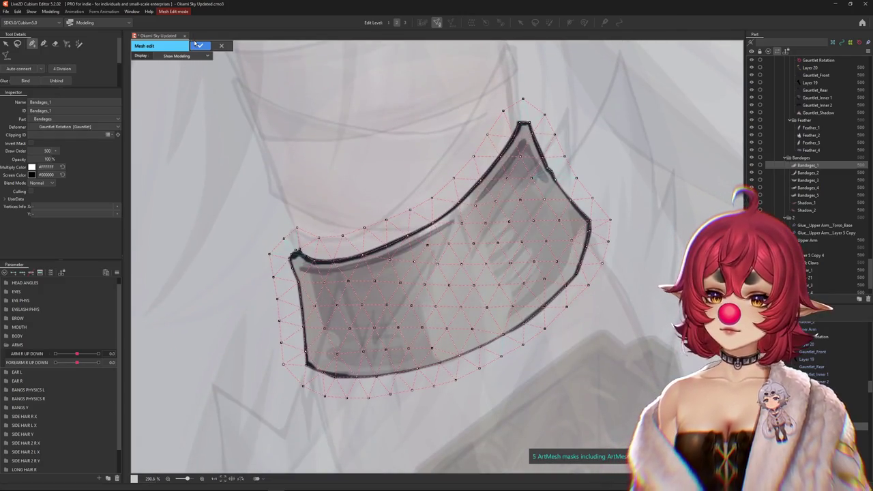
click(200, 45)
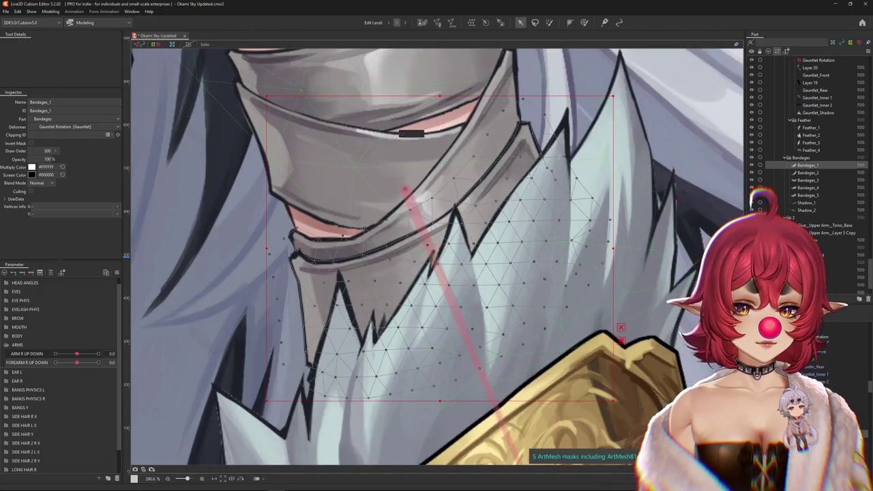
Step: Duplicate Bandages_1 and glue the original and the copy together
key(ctrl+d)
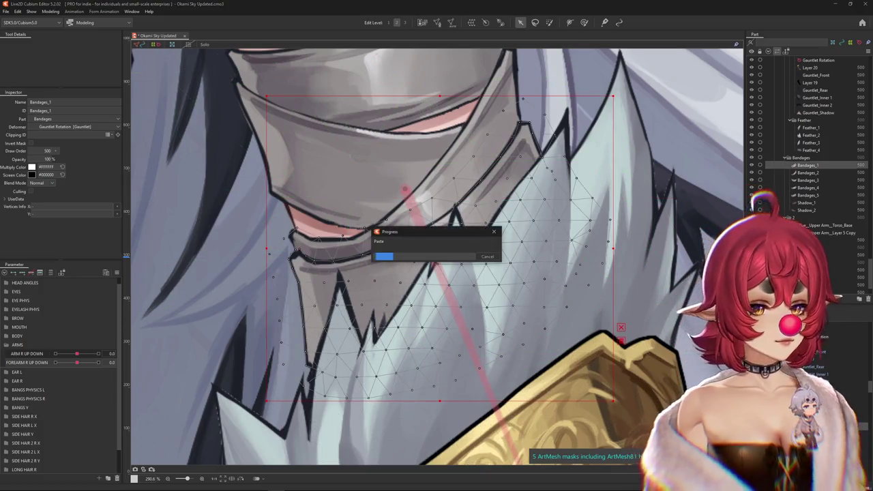
scroll(587, 257, down, 5)
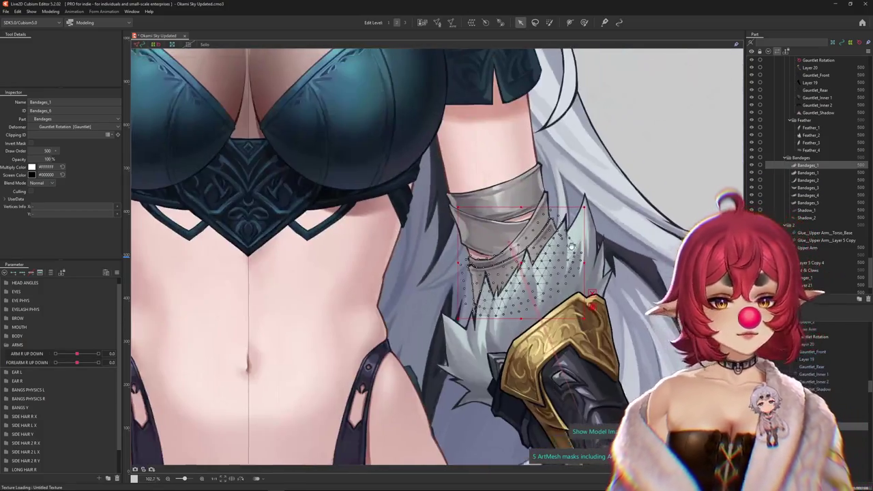
click(438, 22)
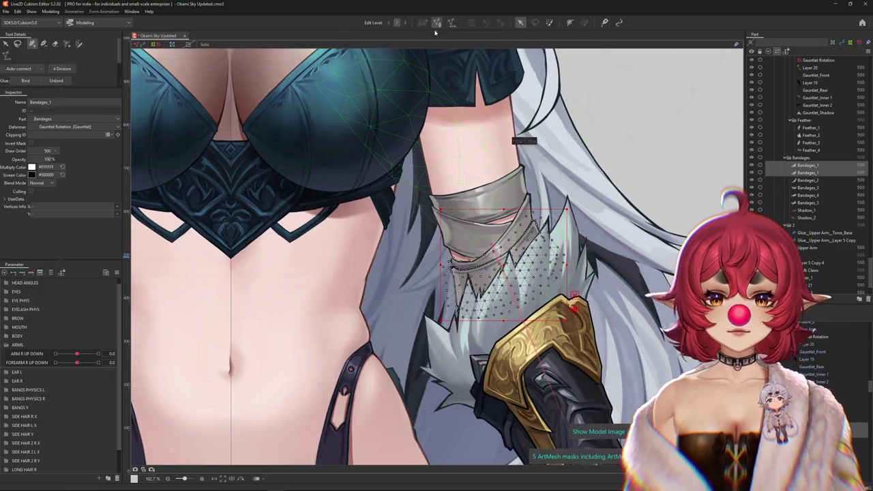
click(27, 82)
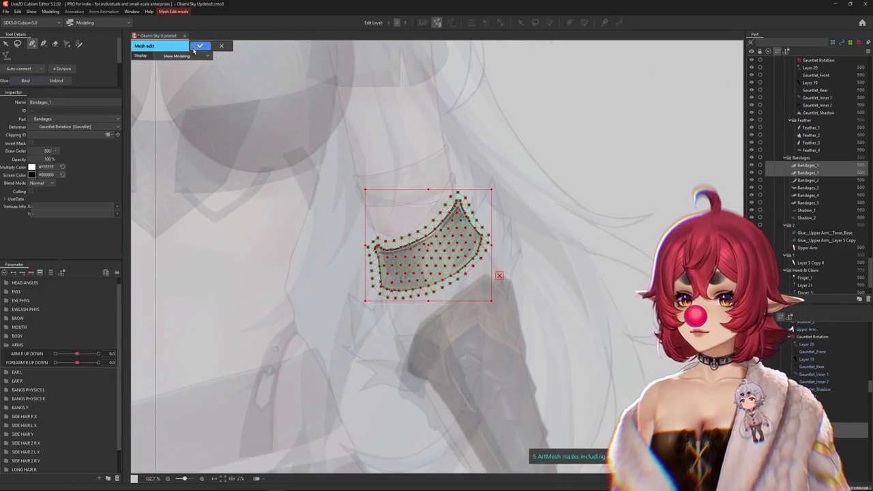
key(Return)
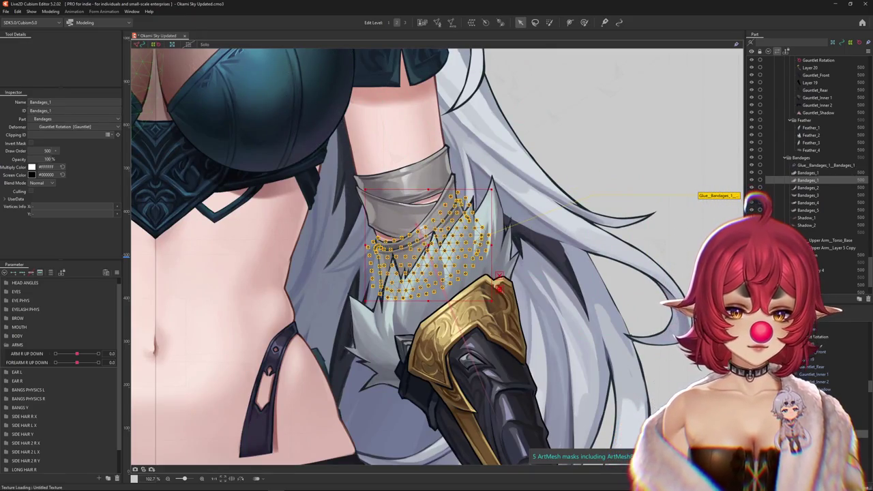
Step: Raise the forearm to test the glue and bind the duplicate bandage to ARM R
click(379, 247)
click(727, 203)
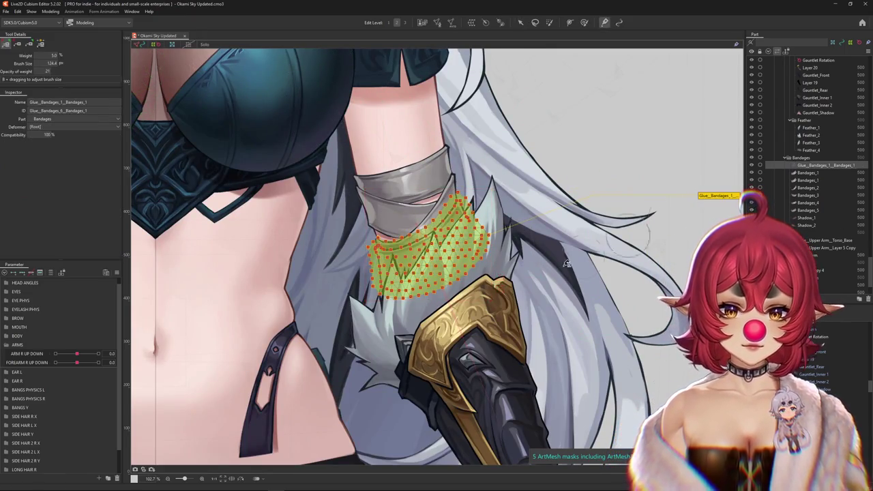
scroll(521, 279, up, 2)
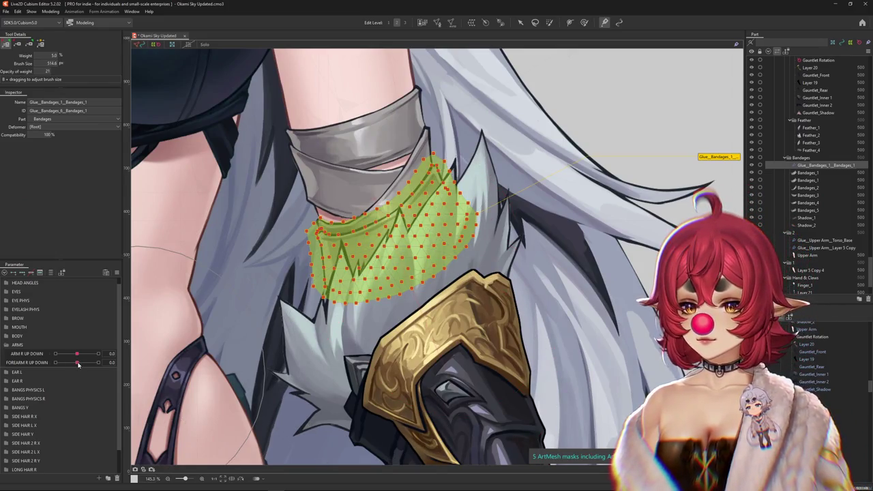
drag(76, 361, 98, 362)
key(v)
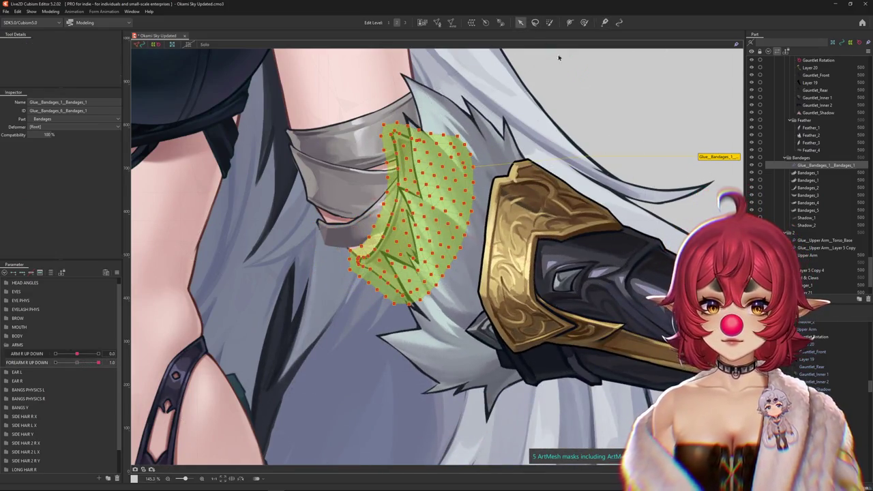
click(409, 204)
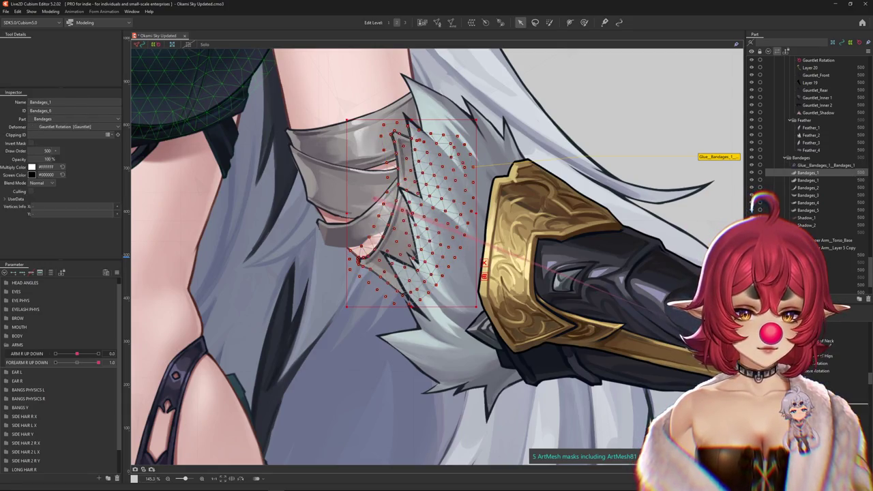
click(840, 399)
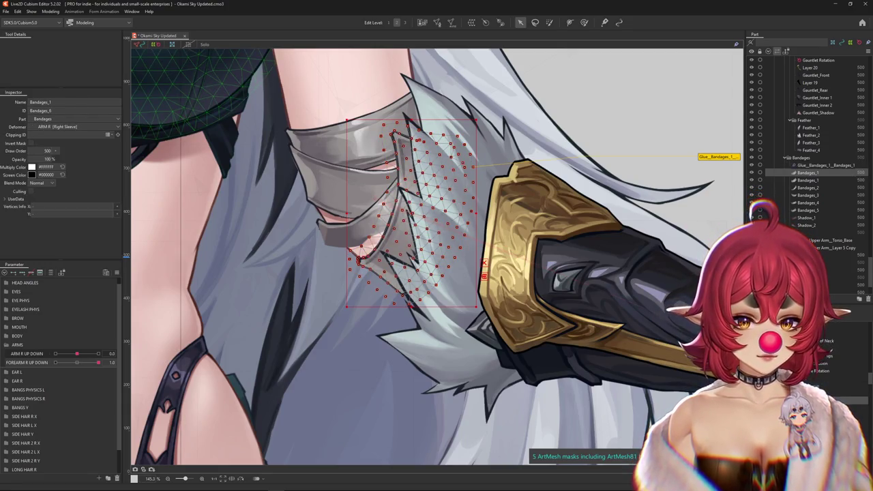
Step: Put the bandage glue into weight painting and preview the forearm swinging down and up
click(814, 165)
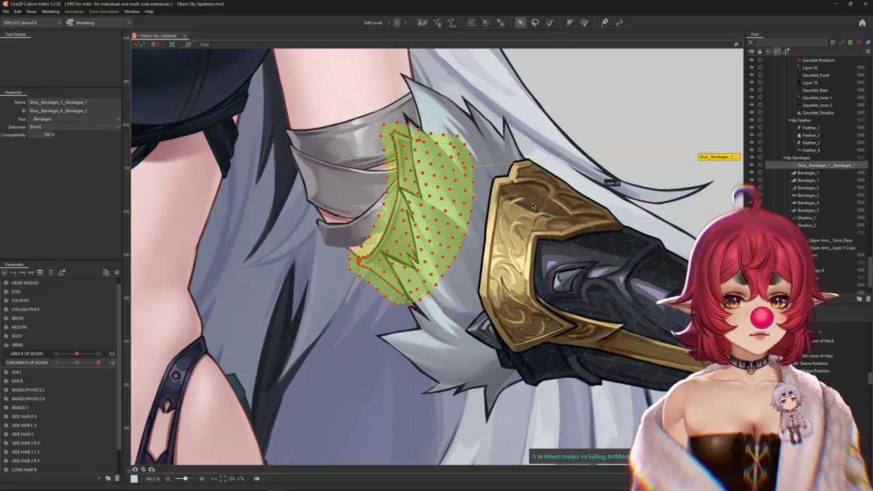
click(603, 23)
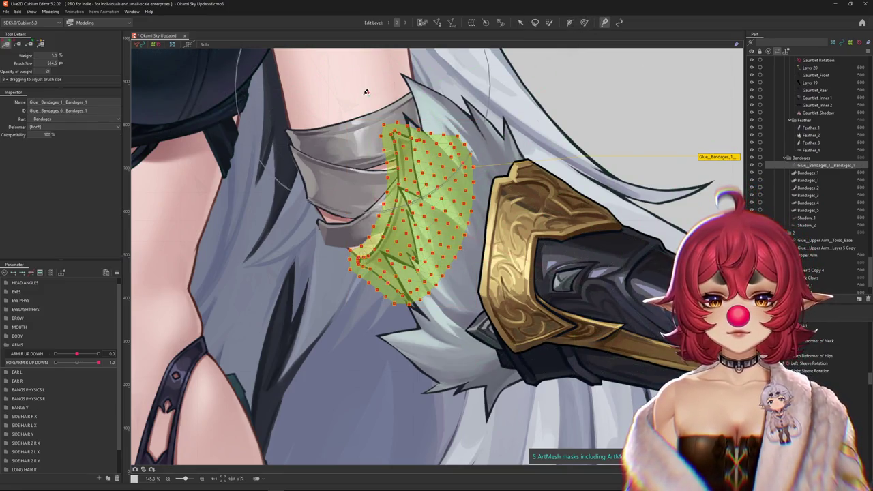
scroll(372, 166, up, 2)
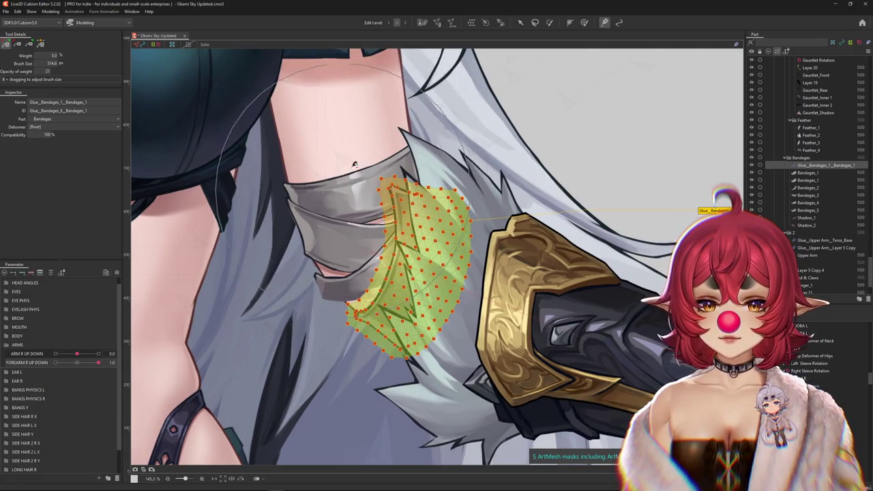
drag(99, 362, 76, 362)
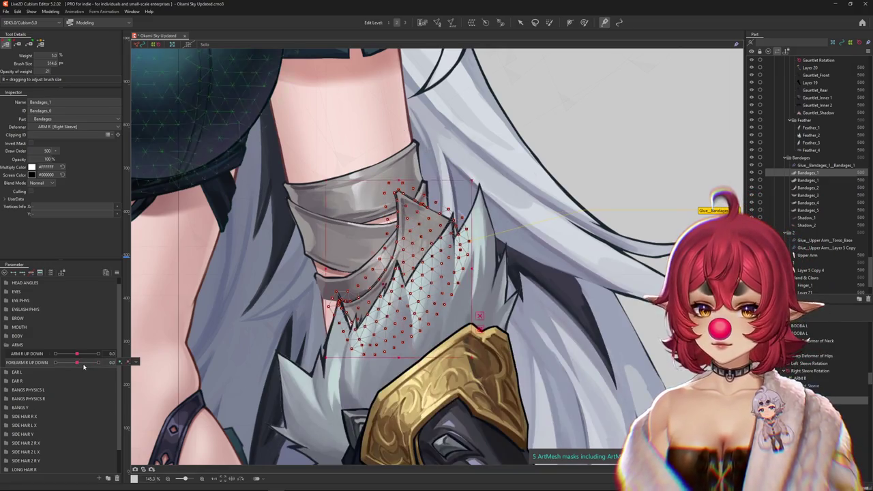
key(ctrl+z)
key(ctrl+z)
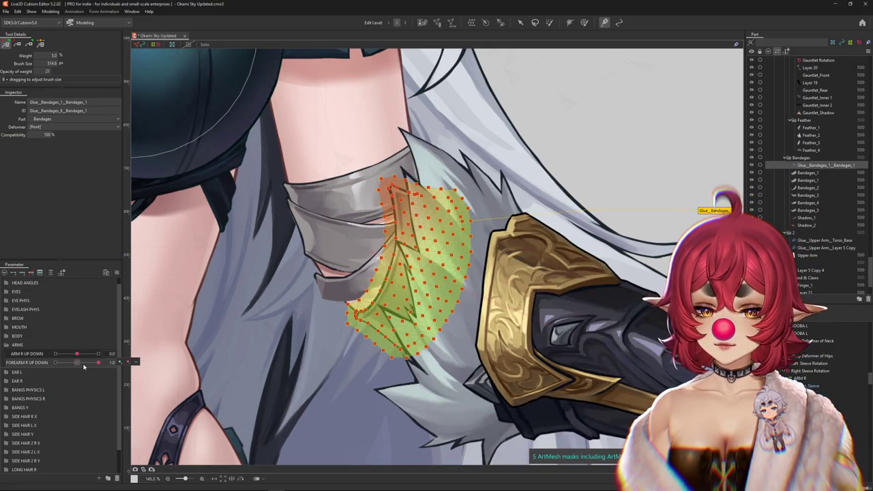
key(ctrl+y)
key(ctrl+y)
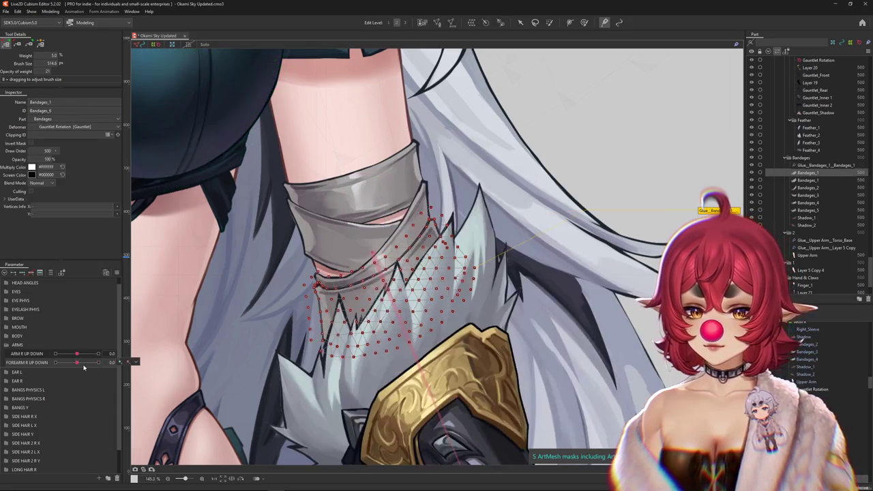
drag(83, 365, 77, 362)
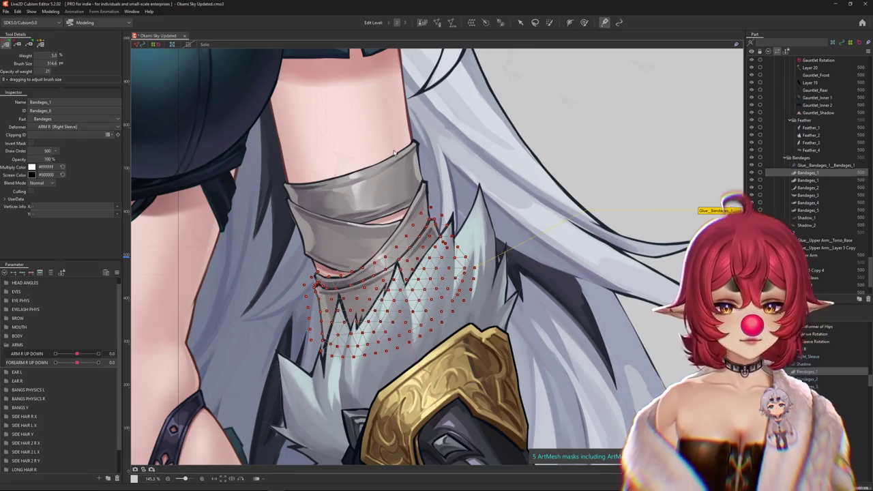
drag(77, 362, 99, 362)
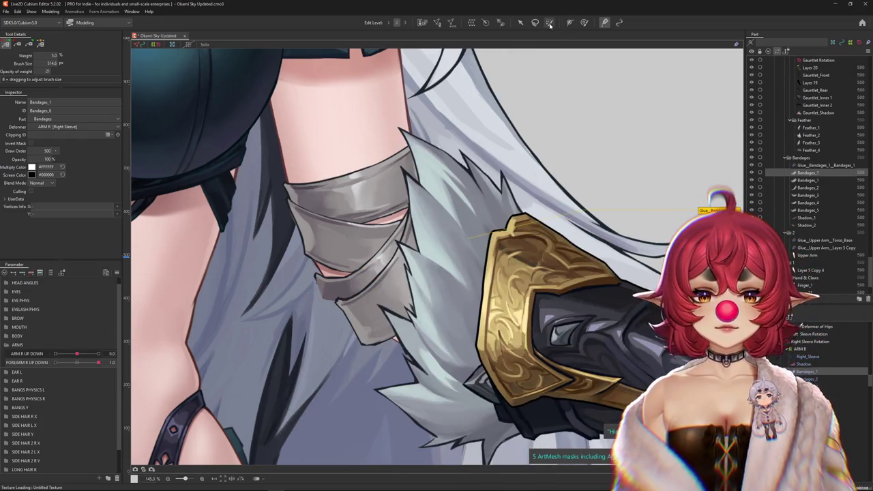
Step: Paint glue weights on the lower and right side of the bandage, resizing the brush
click(464, 234)
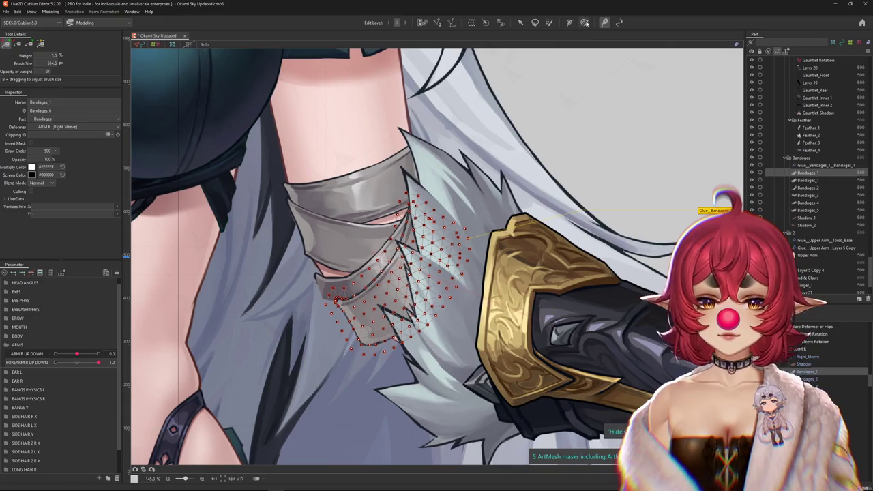
click(822, 165)
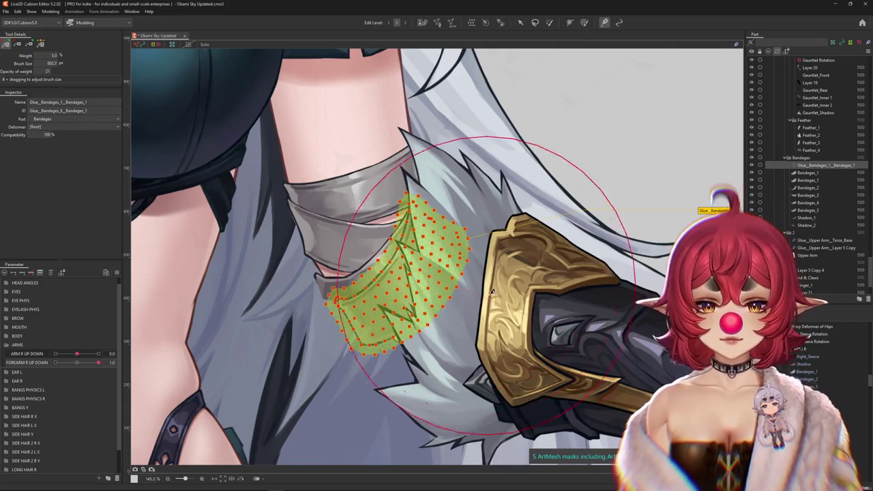
drag(500, 323, 469, 389)
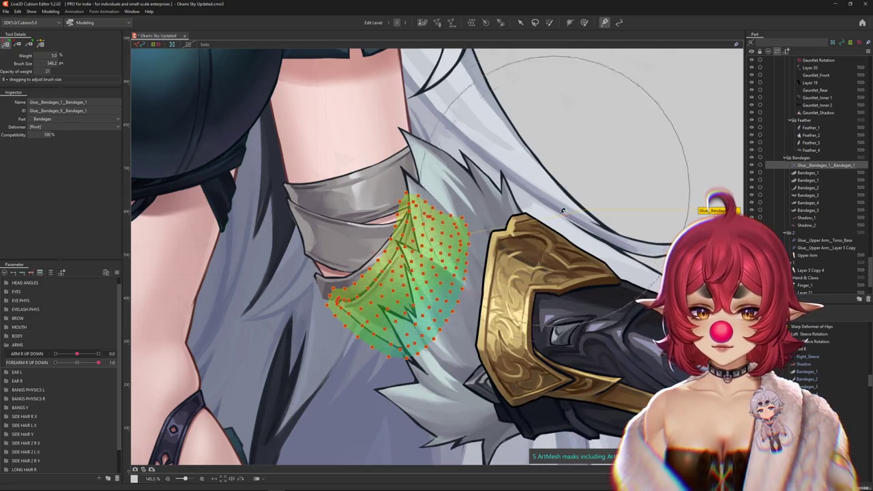
drag(559, 175, 492, 365)
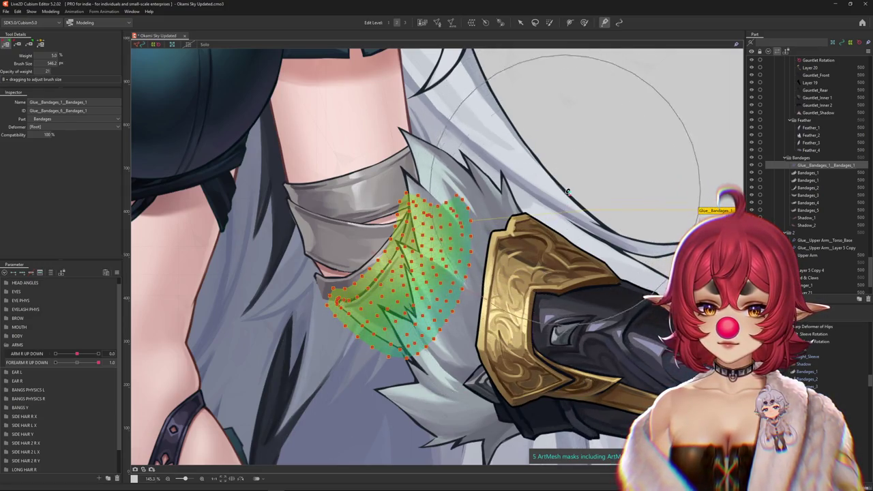
key(b)
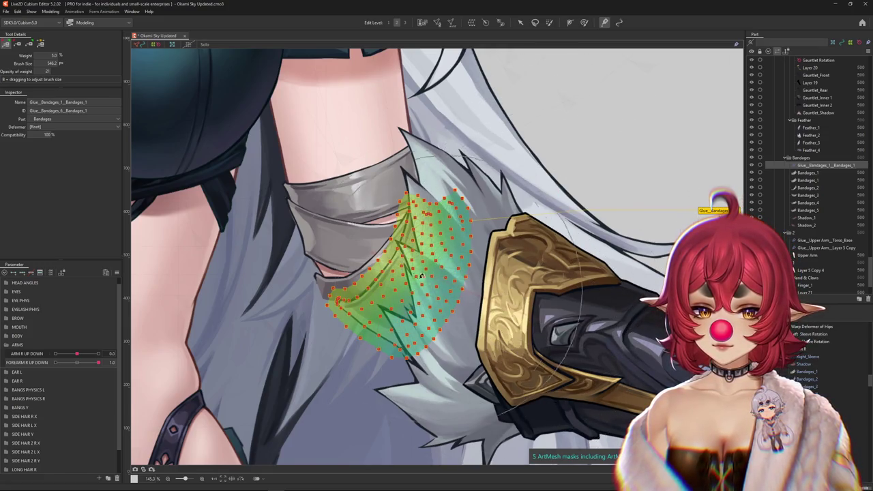
drag(343, 165, 354, 228)
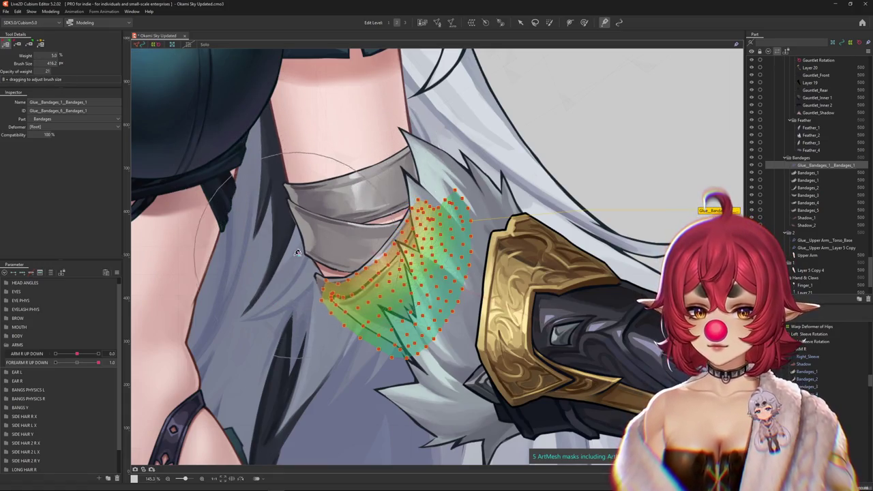
mouse_move(354, 228)
mouse_down()
mouse_move(300, 255)
mouse_move(299, 277)
mouse_move(355, 193)
mouse_move(343, 294)
mouse_up()
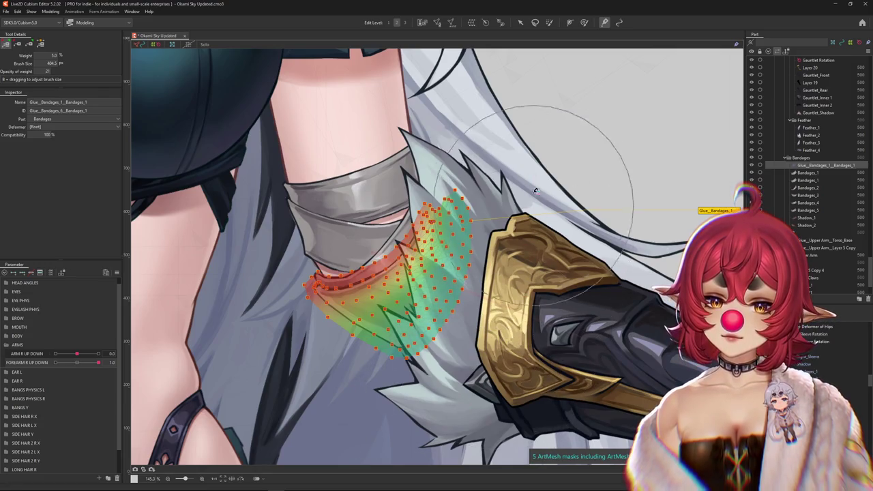
Step: Hide the weight overlay, swing FOREARM R UP DOWN fully down and up, then reset it to 0
key(h)
drag(99, 362, 55, 362)
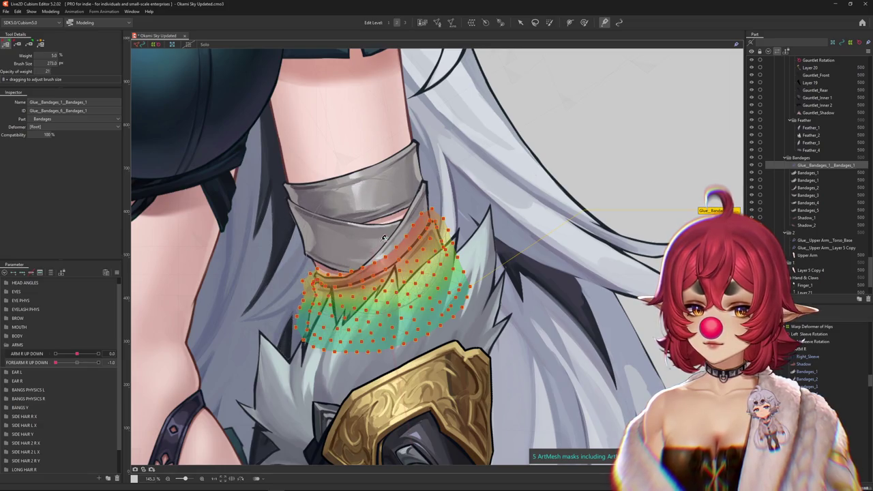
key(h)
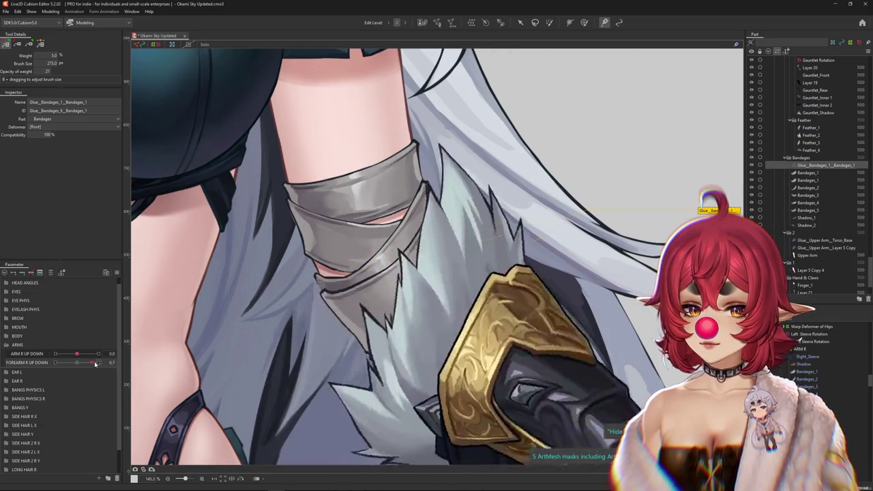
drag(55, 362, 111, 361)
key(h)
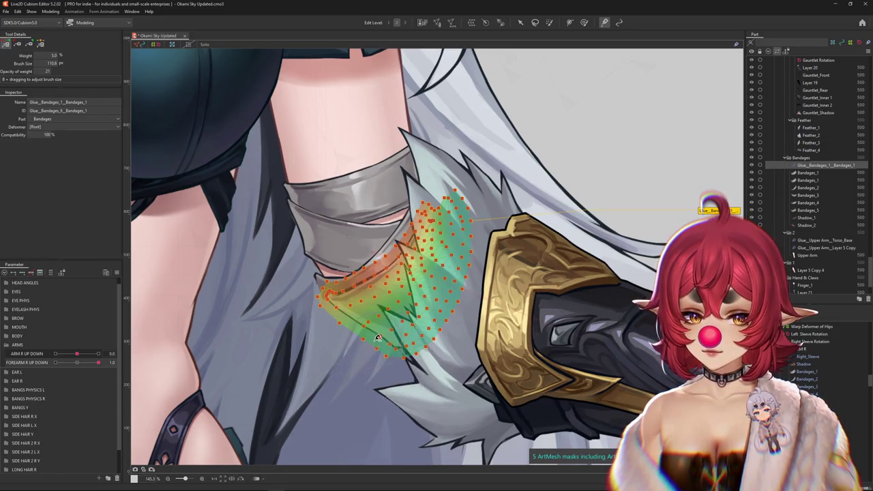
drag(374, 335, 424, 396)
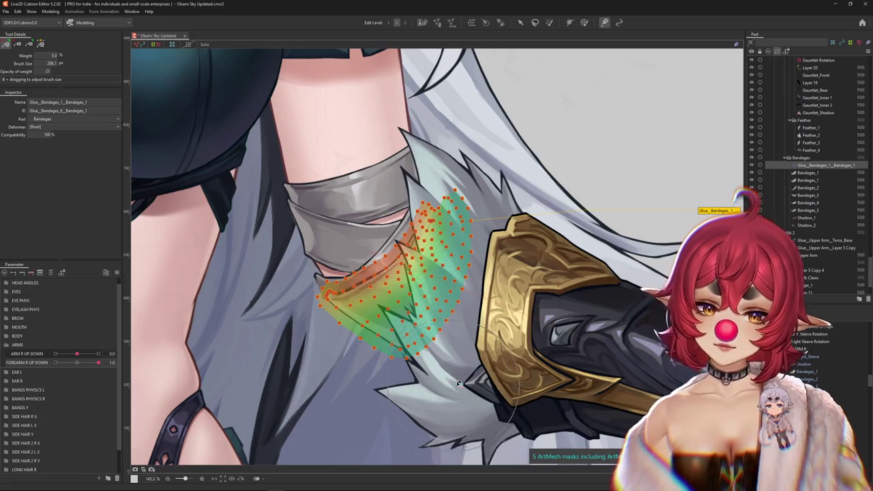
key(h)
mouse_move(98, 362)
mouse_down()
mouse_move(31, 370)
mouse_move(87, 369)
mouse_move(39, 373)
mouse_up()
key(h)
click(77, 362)
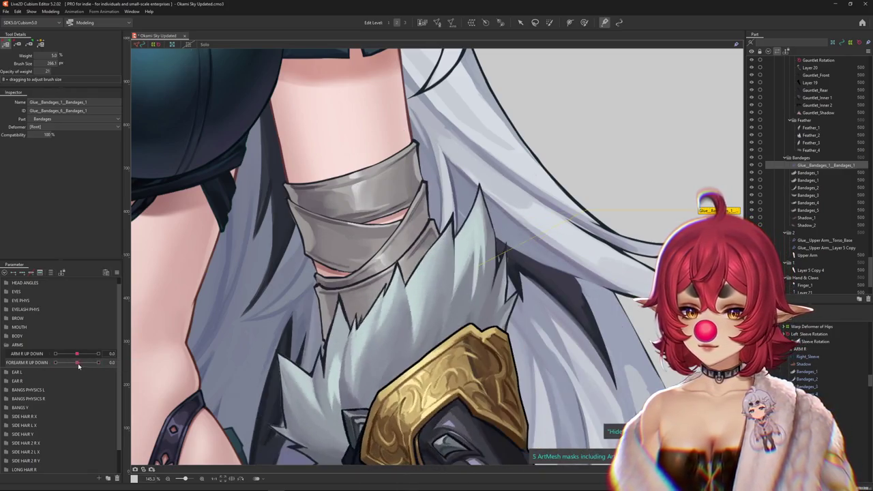
Step: Pick Bandages_2 from the canvas and test it by bending FOREARM R UP DOWN, then resetting to 0
scroll(355, 300, up, 3)
right_click(343, 293)
click(368, 338)
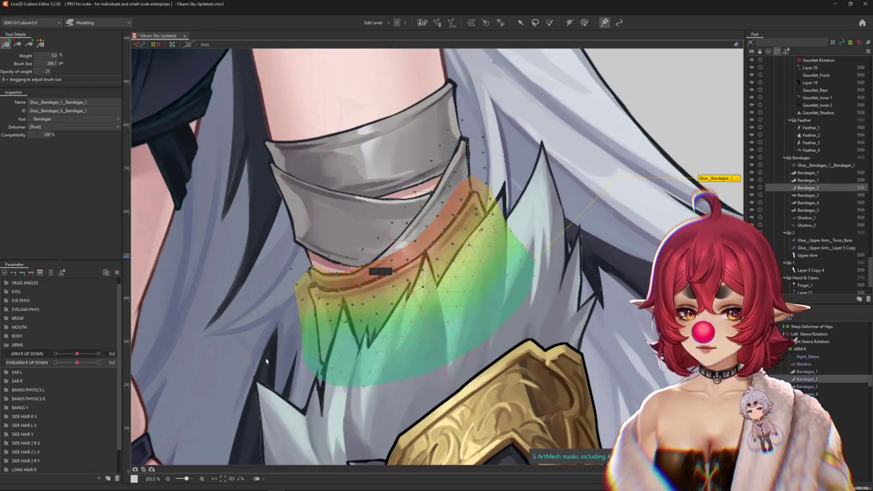
scroll(354, 321, down, 2)
drag(76, 362, 98, 362)
click(77, 363)
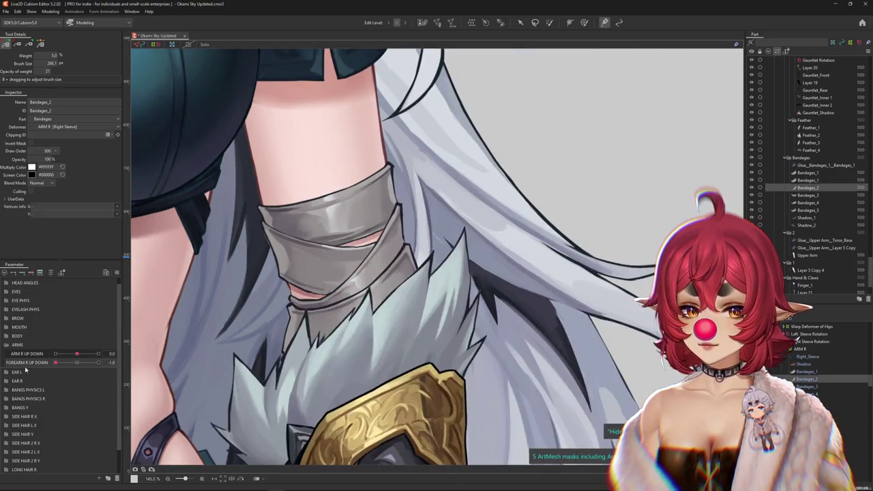
Step: Open the Bandages_2 mesh in Mesh Edit
right_click(133, 358)
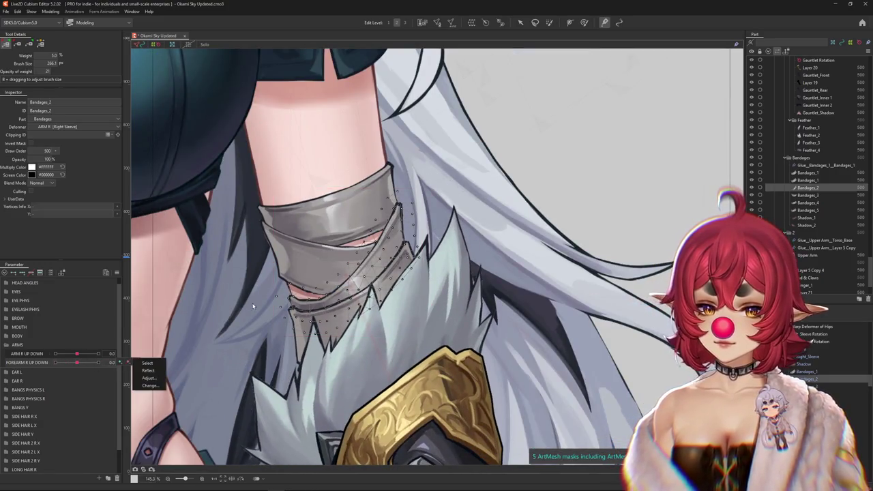
click(147, 362)
scroll(268, 314, up, 3)
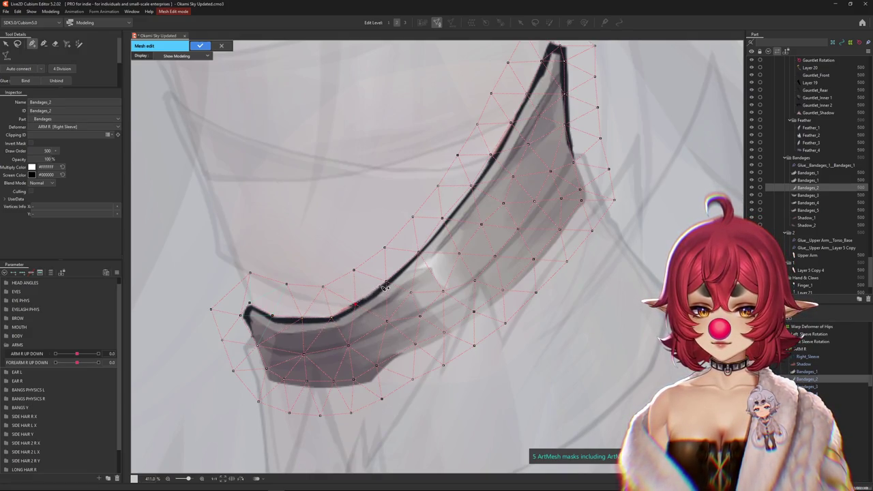
Step: Nudge a vertex on the inner edge near Bandages_2's pointed tip
drag(394, 289, 377, 299)
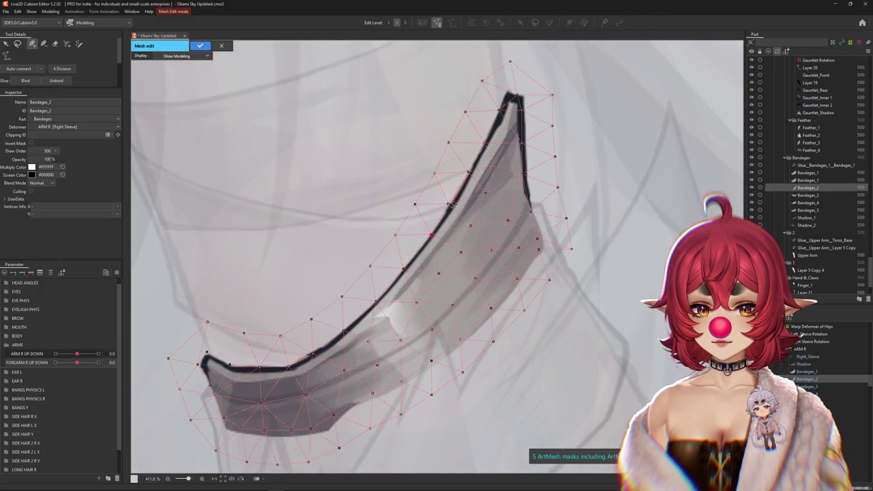
drag(453, 207, 417, 249)
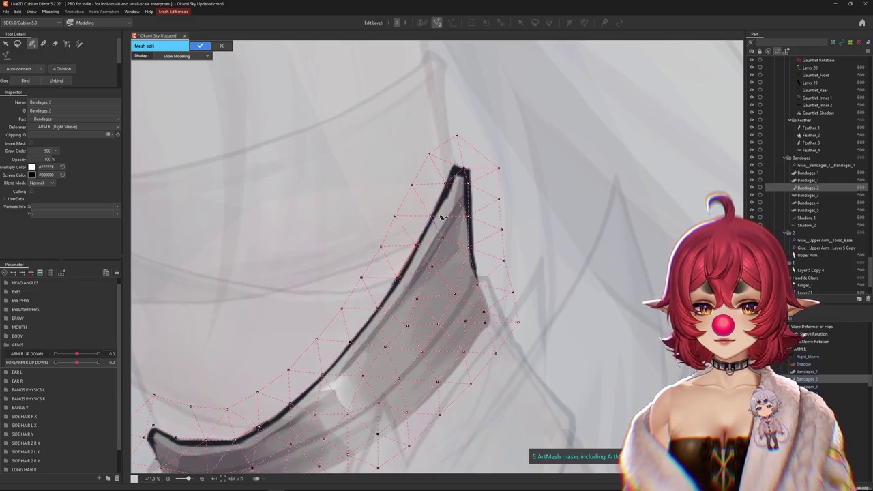
scroll(445, 185, up, 2)
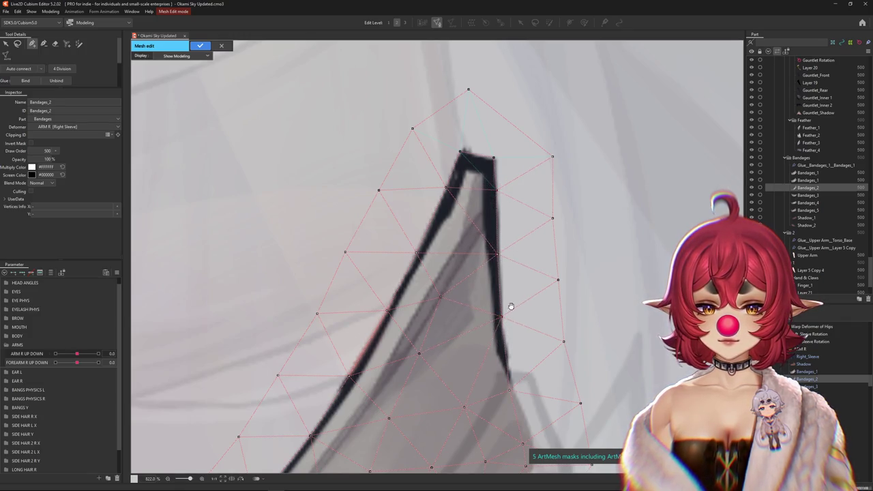
drag(511, 306, 436, 200)
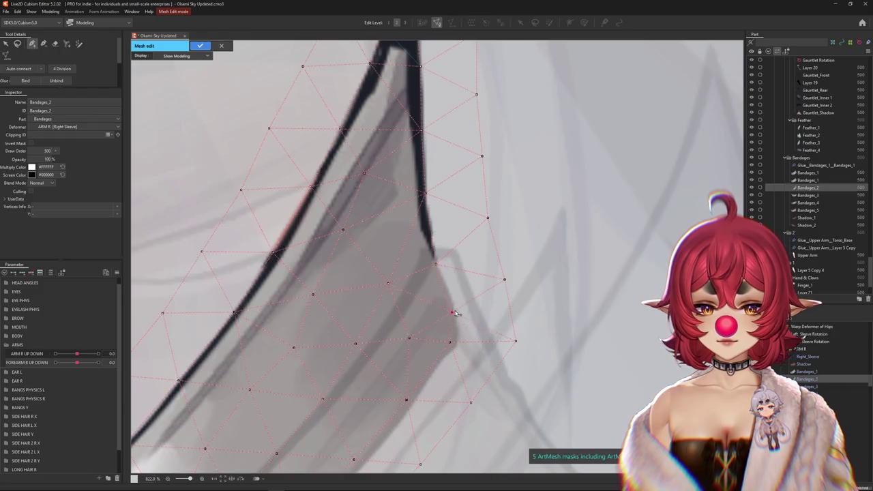
drag(414, 408, 417, 411)
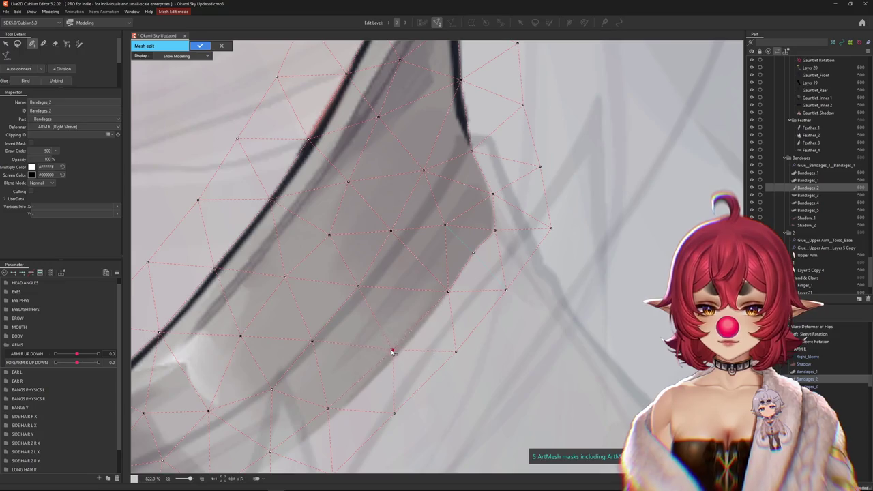
Step: Add a vertex on the bandage's lower edge and delete a stray vertex
drag(288, 425, 411, 330)
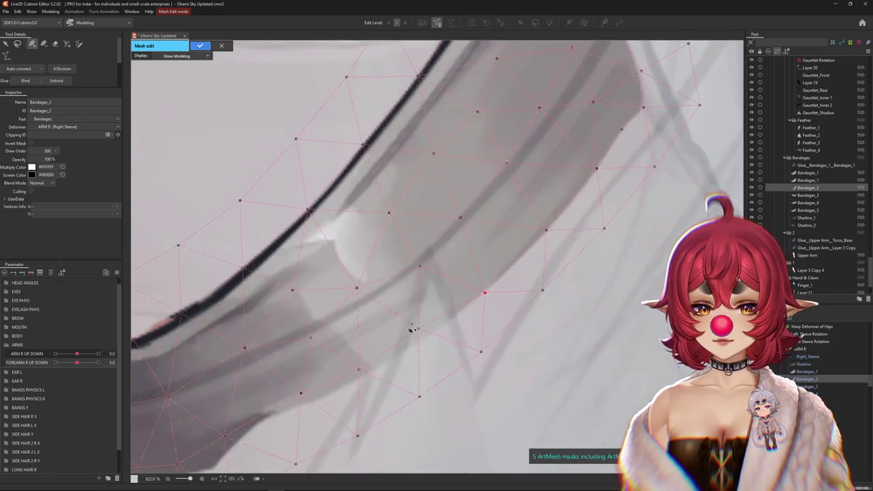
drag(330, 382, 436, 316)
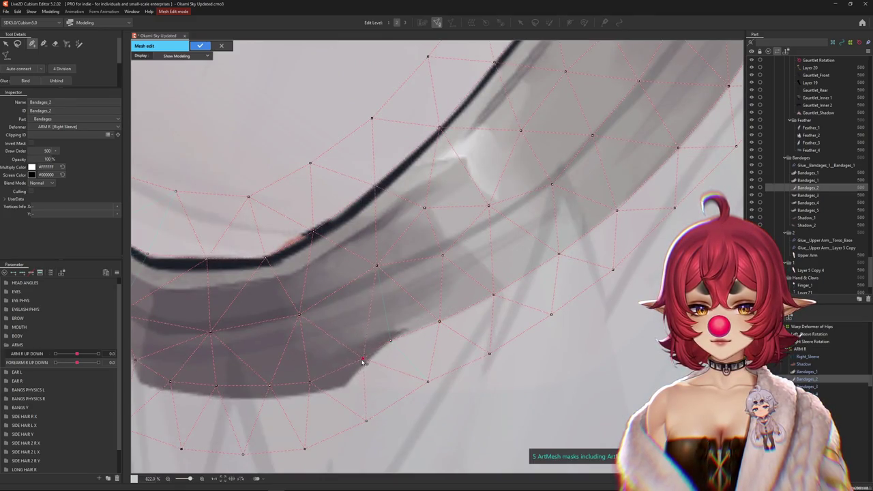
drag(325, 375, 433, 336)
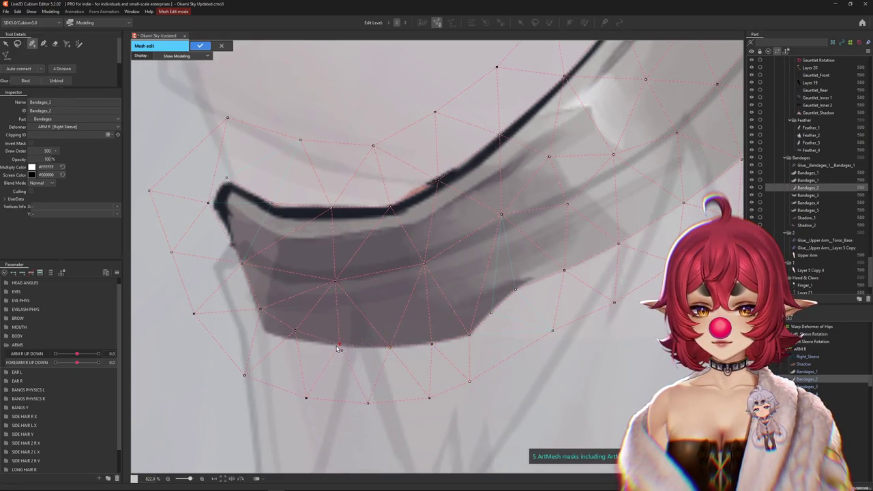
click(294, 338)
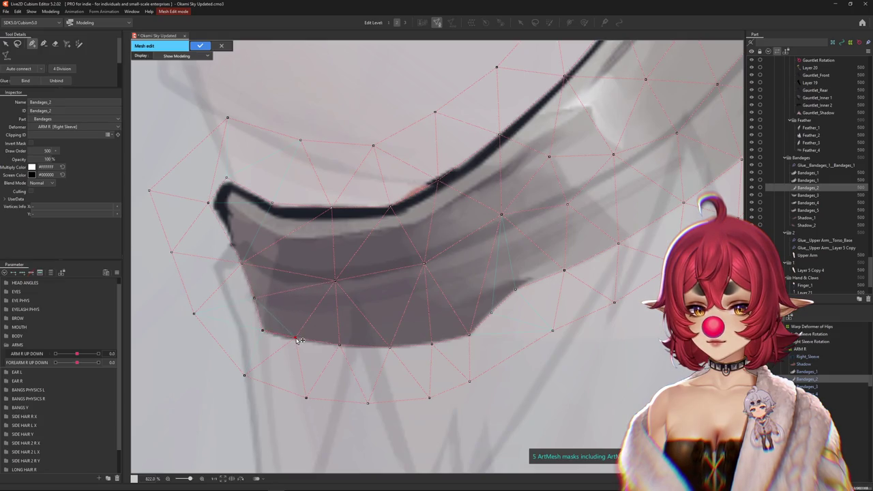
click(425, 262)
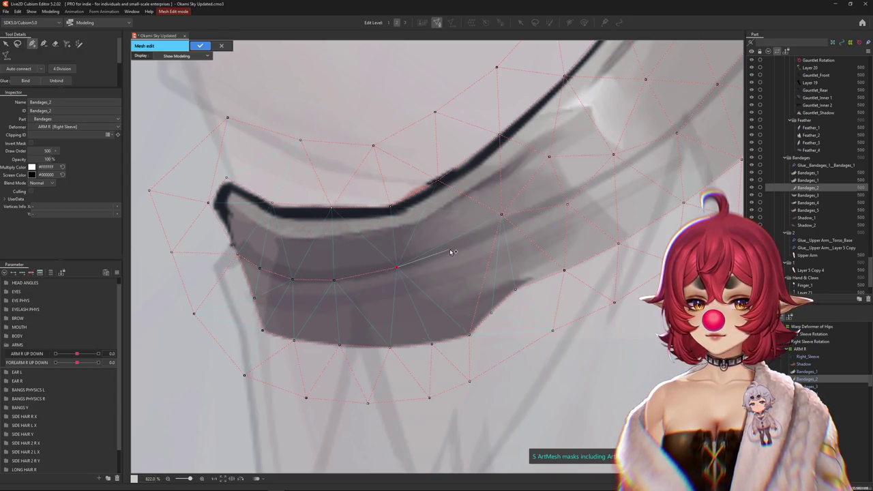
drag(451, 253, 366, 294)
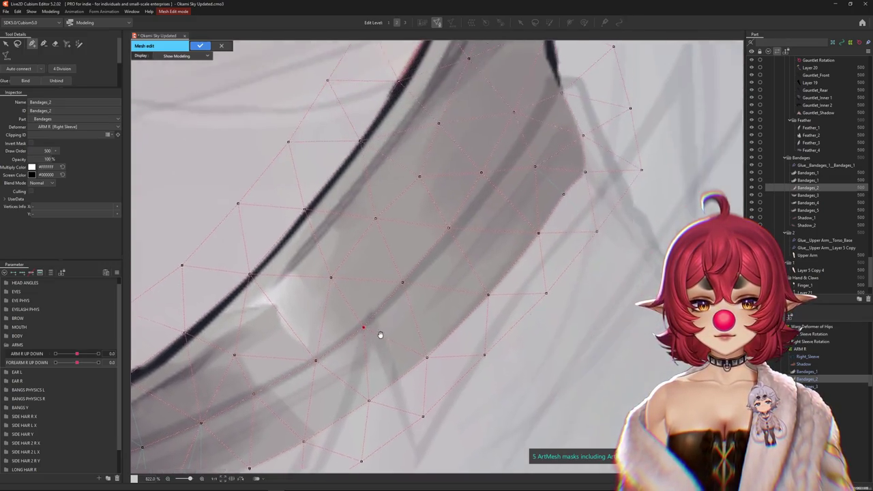
Step: Inspect the Bandages_2 tip, undo the last mesh change and dismiss the cancel prompt to keep editing
mouse_move(539, 201)
mouse_down()
mouse_move(389, 300)
mouse_move(396, 295)
mouse_up()
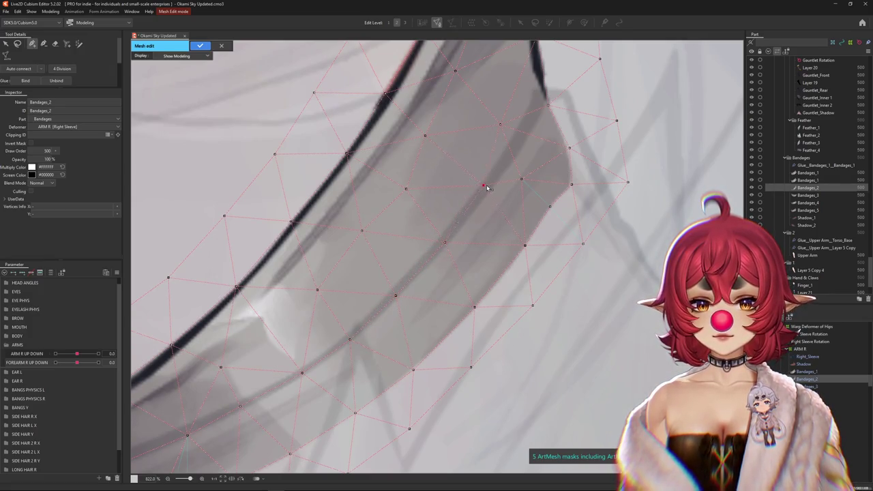
drag(489, 193, 445, 259)
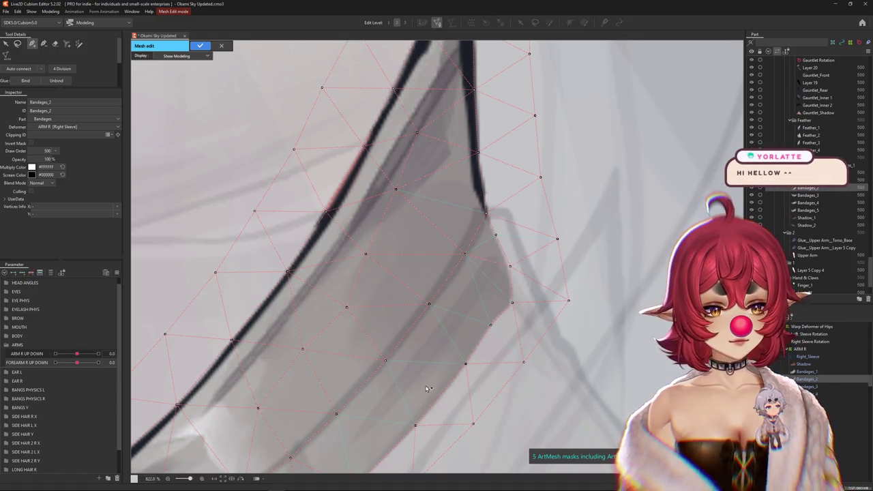
drag(450, 349, 468, 322)
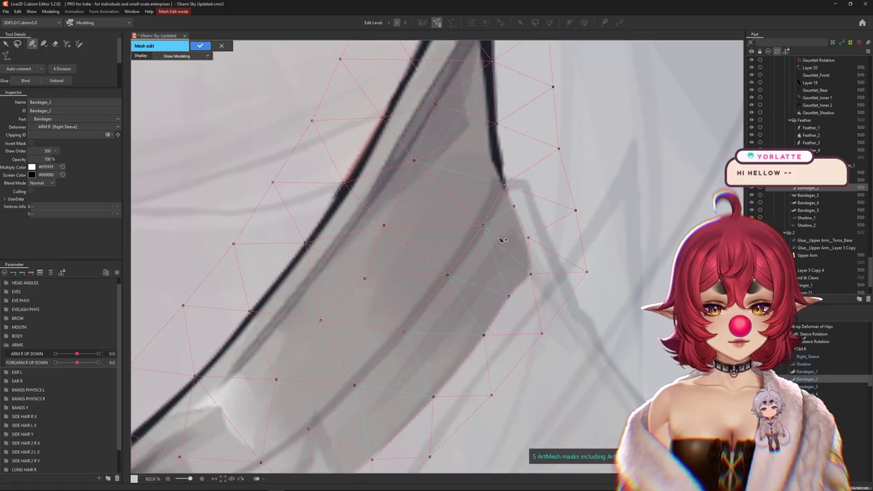
drag(460, 189, 426, 324)
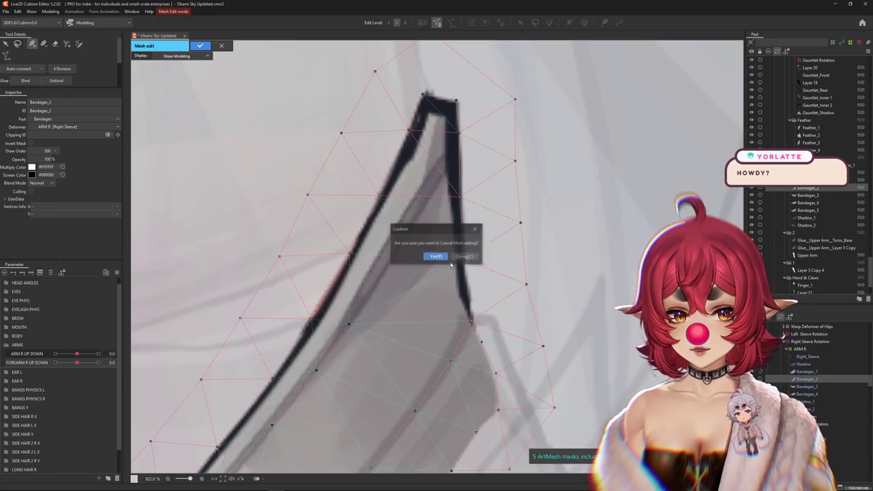
scroll(339, 283, up, 2)
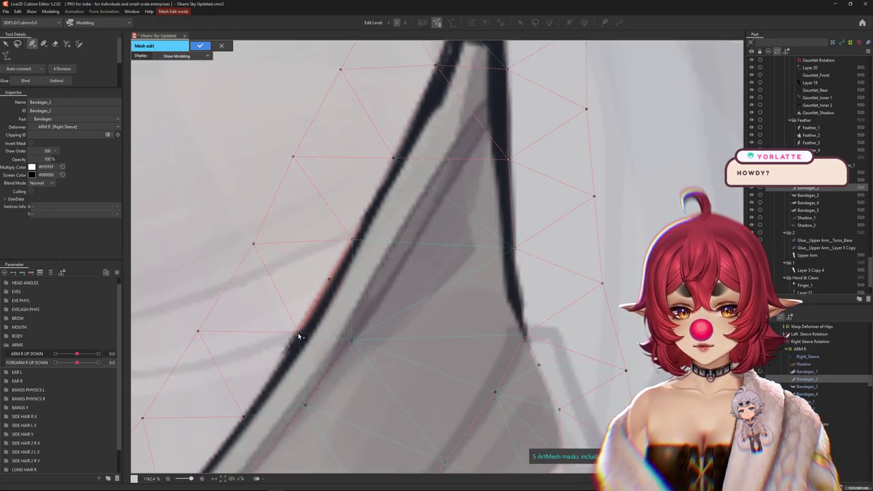
key(ctrl+z)
scroll(404, 166, down, 2)
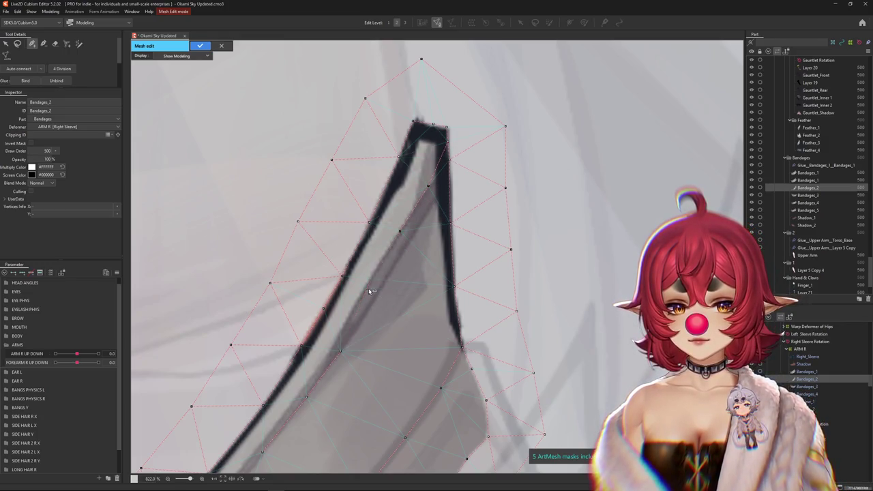
scroll(395, 285, down, 3)
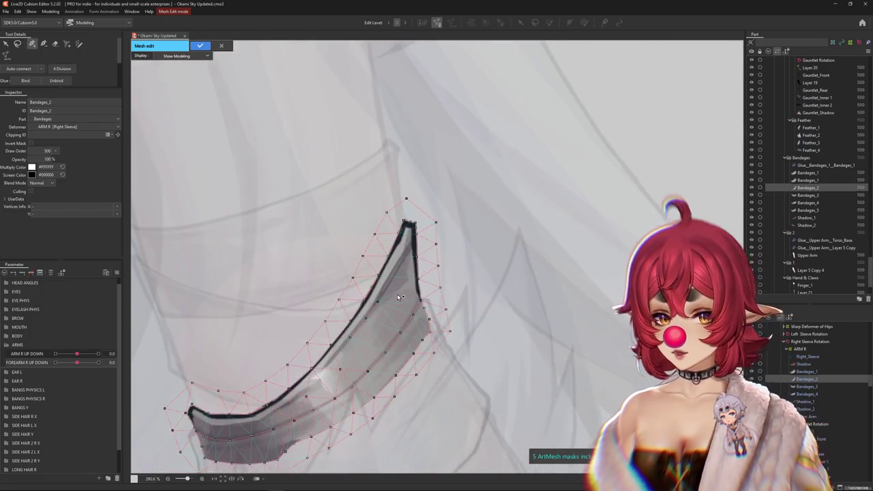
scroll(380, 300, up, 3)
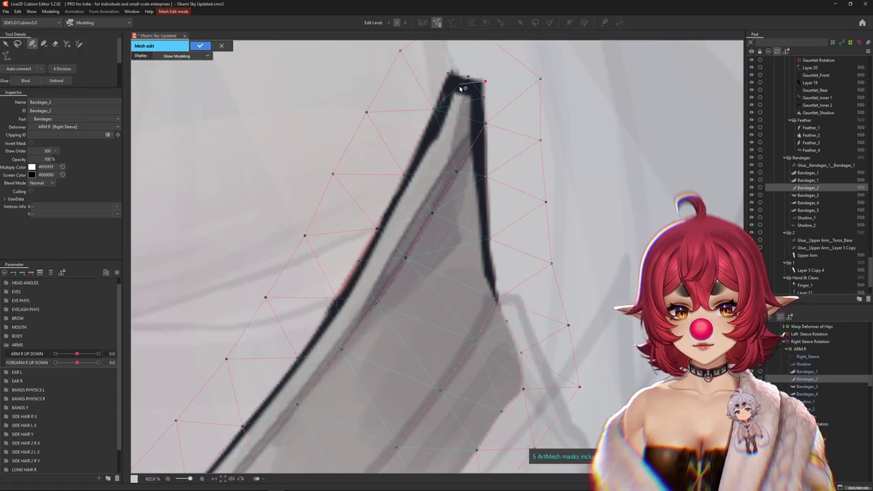
scroll(463, 90, down, 3)
scroll(471, 116, up, 3)
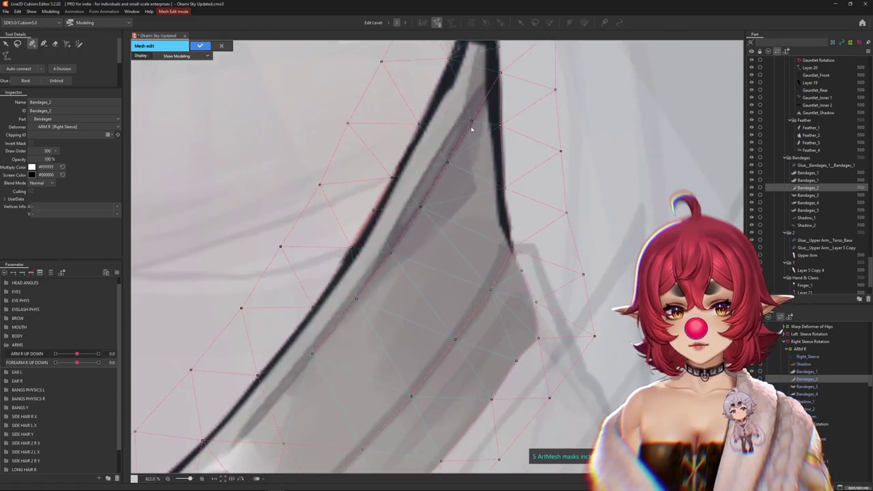
key(Escape)
click(476, 228)
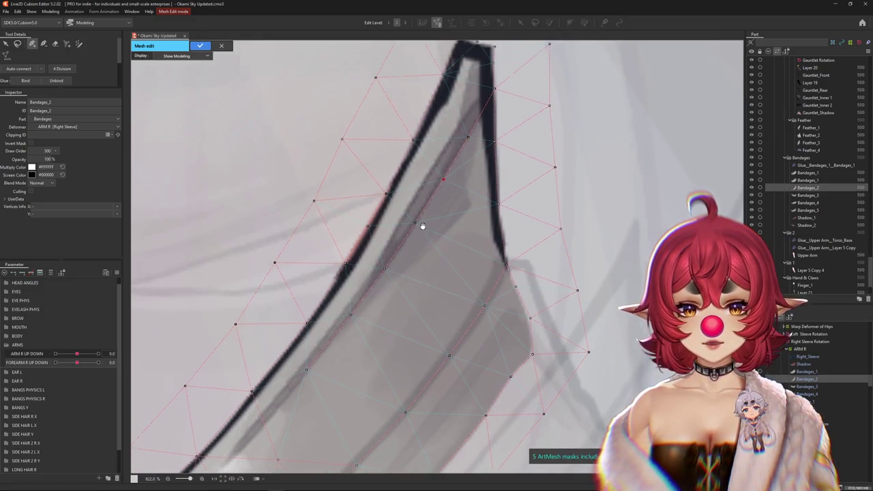
Step: Follow the bandage's outer edge to its left end, selecting vertices along the outline
drag(423, 211, 408, 247)
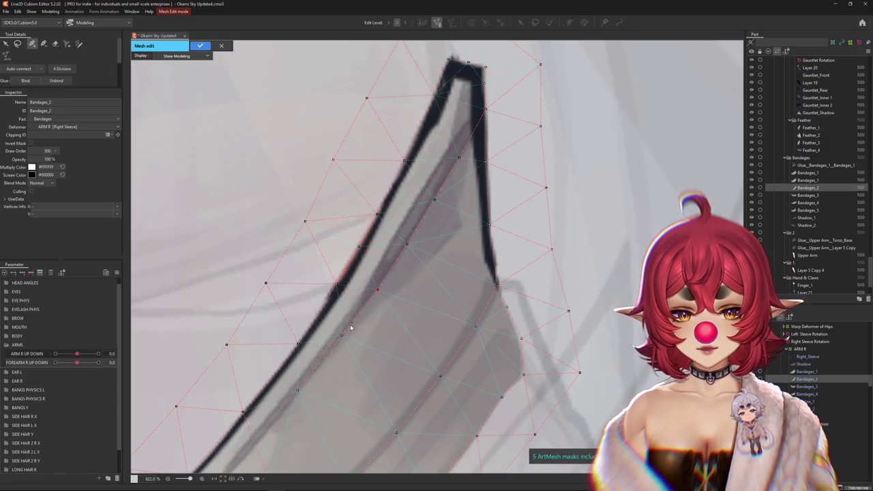
drag(276, 408, 415, 255)
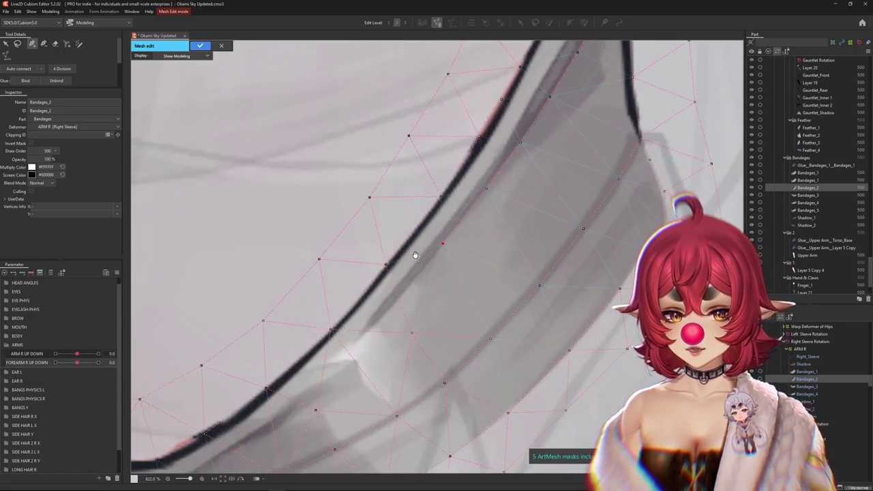
mouse_move(275, 431)
mouse_down()
mouse_move(410, 289)
mouse_move(348, 311)
mouse_up()
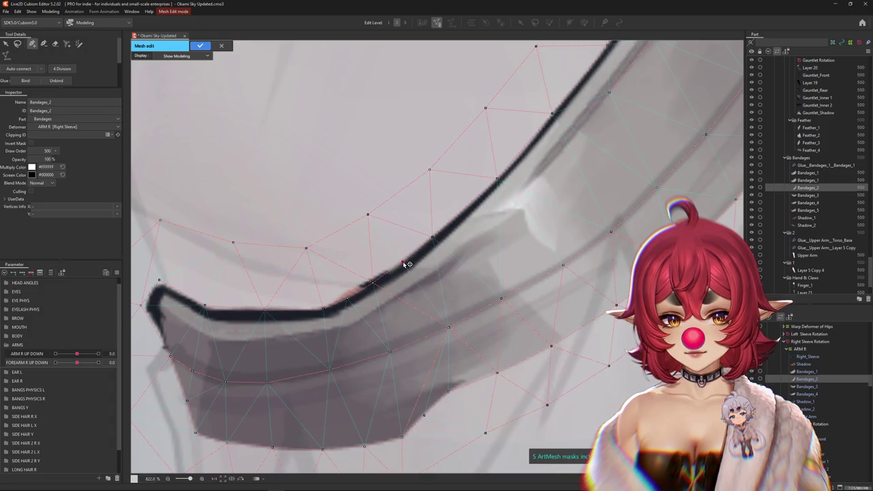
drag(239, 301, 328, 314)
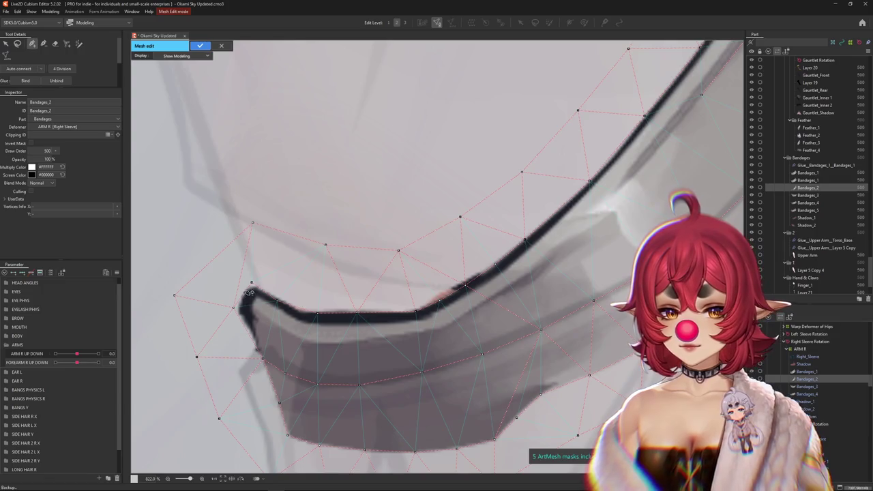
scroll(250, 298, up, 3)
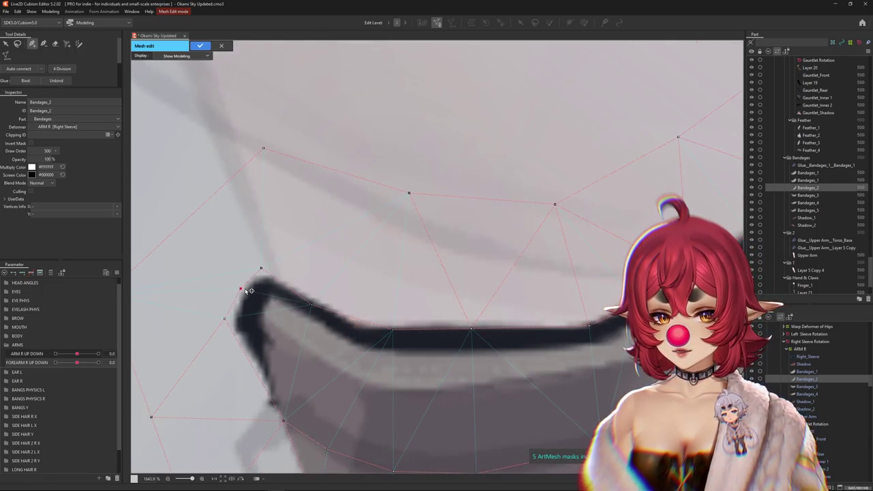
drag(253, 370, 287, 311)
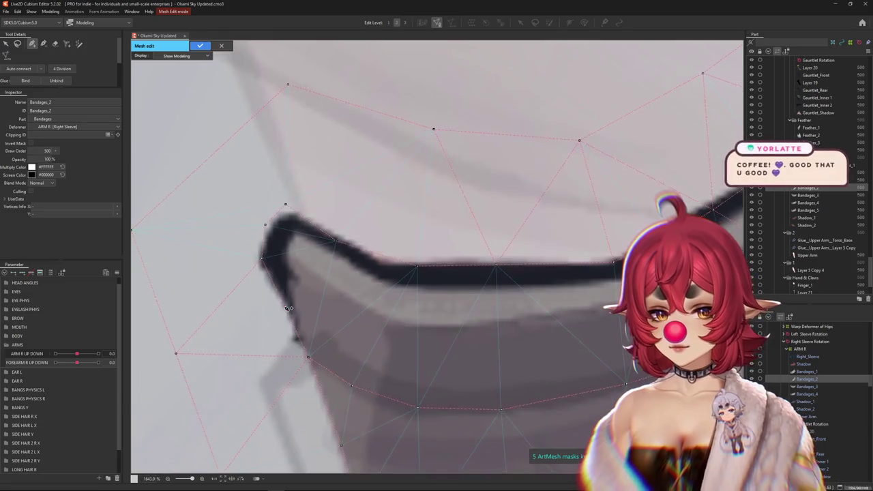
click(307, 355)
scroll(341, 363, down, 2)
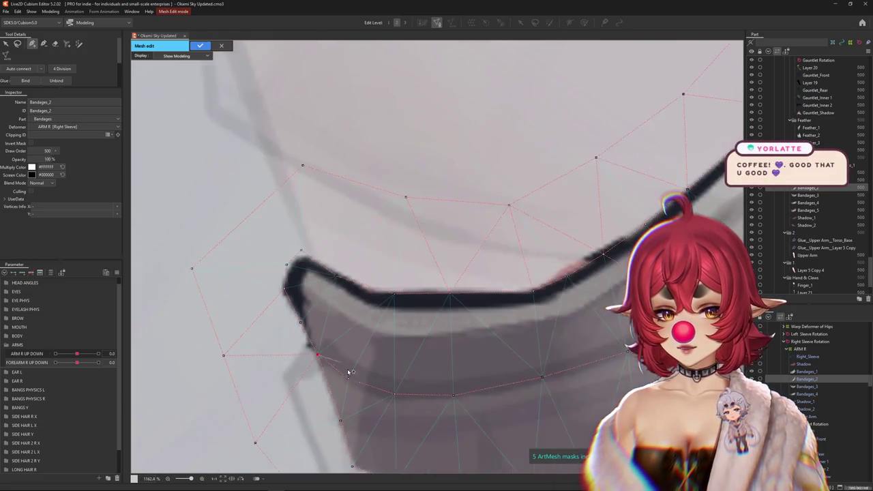
mouse_move(565, 306)
mouse_down()
mouse_move(283, 343)
mouse_move(356, 375)
mouse_move(374, 343)
mouse_up()
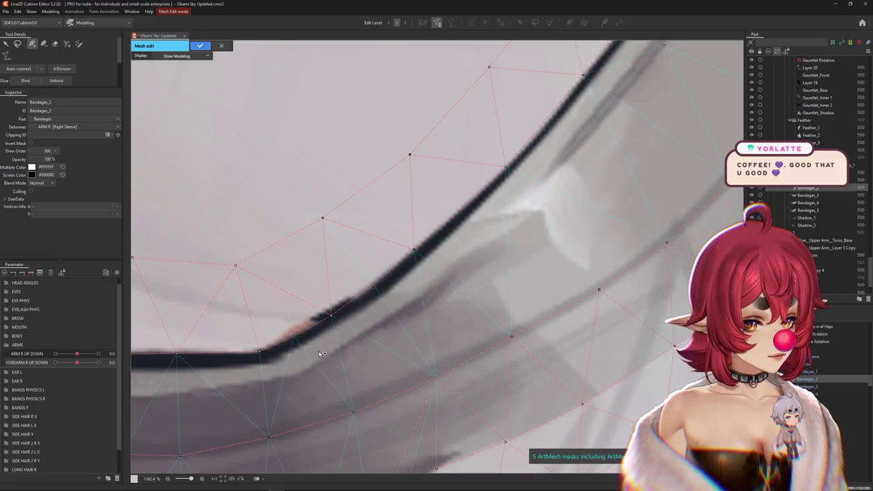
scroll(326, 350, down, 5)
scroll(326, 308, up, 1)
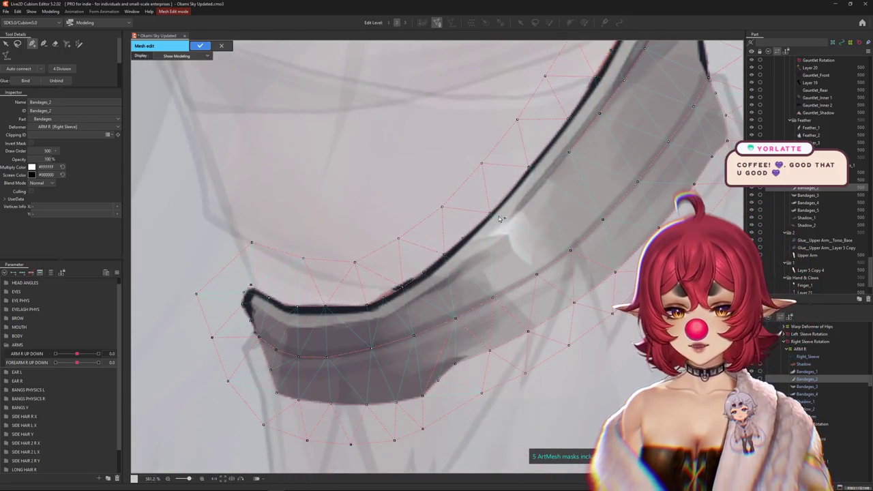
scroll(350, 303, up, 1)
drag(350, 303, 355, 307)
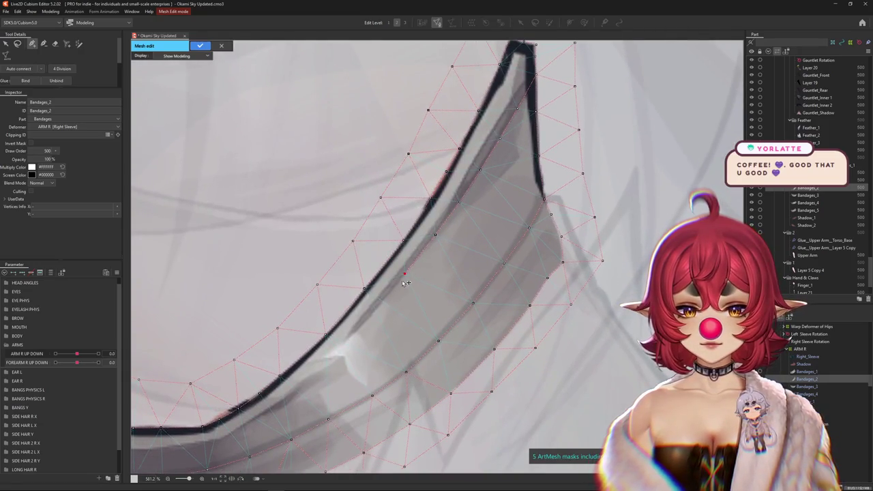
Step: Add six vertices along the bandage's edge and left end, then apply the mesh
click(380, 302)
click(347, 339)
click(309, 378)
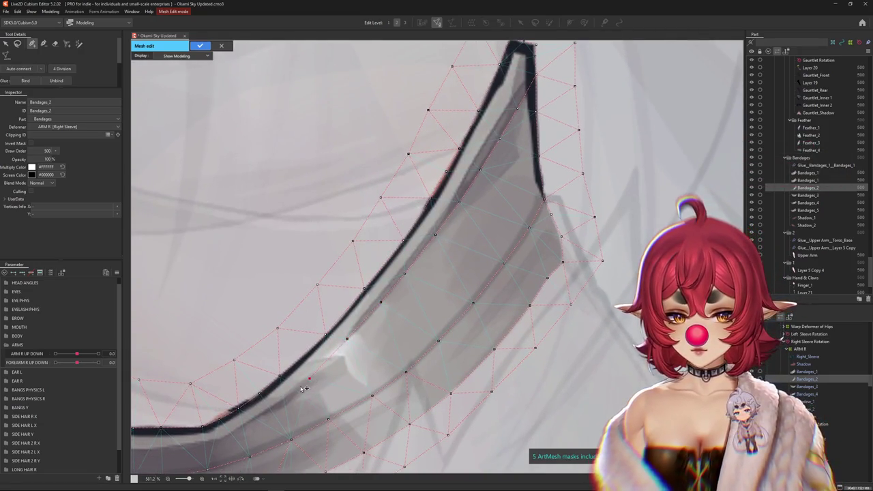
drag(276, 408, 437, 316)
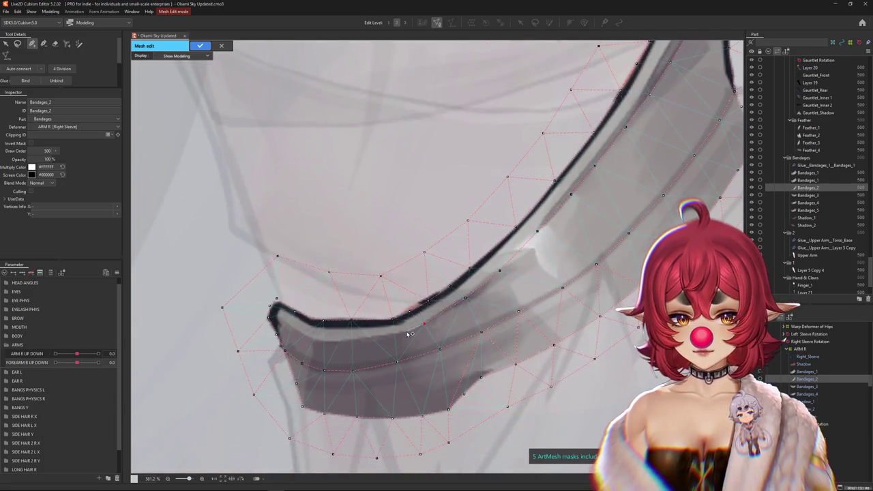
click(321, 342)
click(299, 333)
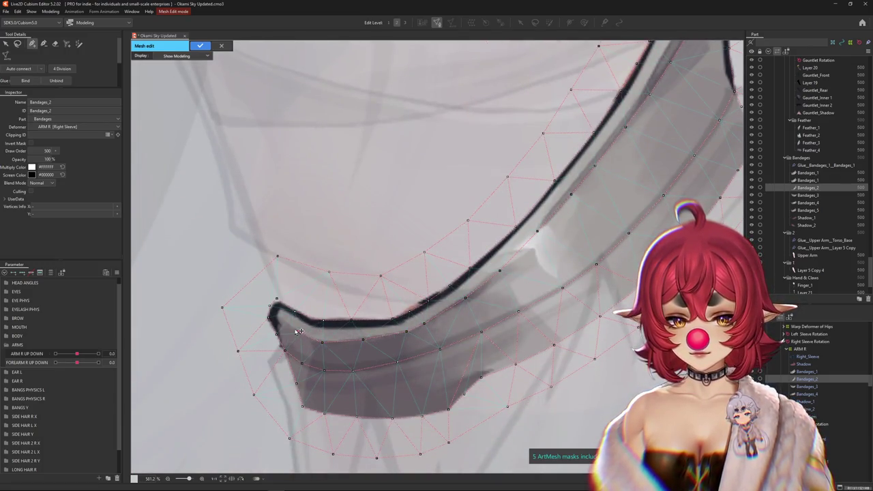
click(279, 317)
scroll(273, 308, down, 5)
scroll(423, 293, down, 3)
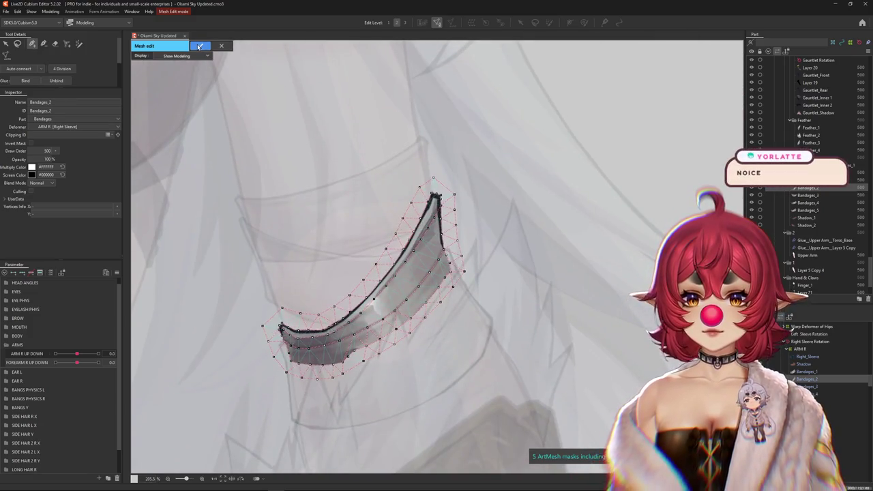
click(200, 46)
Step: Select the other Bandages_2 layer and select all of its mesh vertices
scroll(425, 322, down, 1)
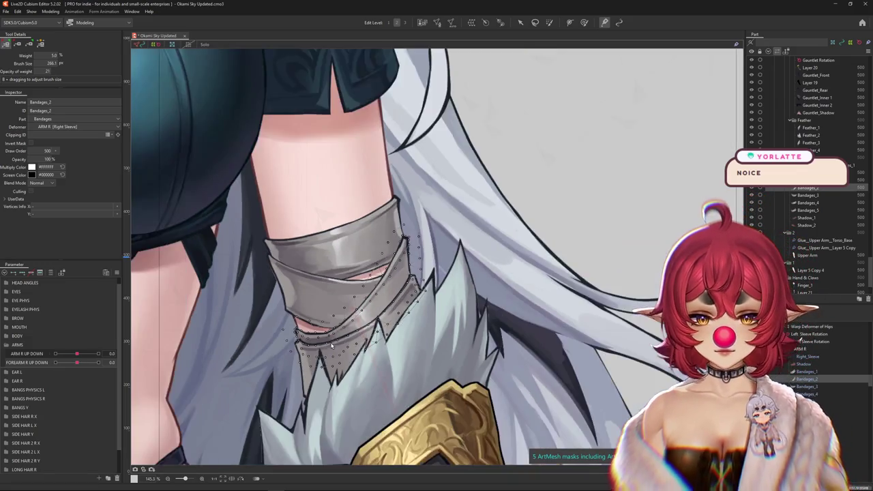
scroll(409, 326, down, 1)
click(456, 323)
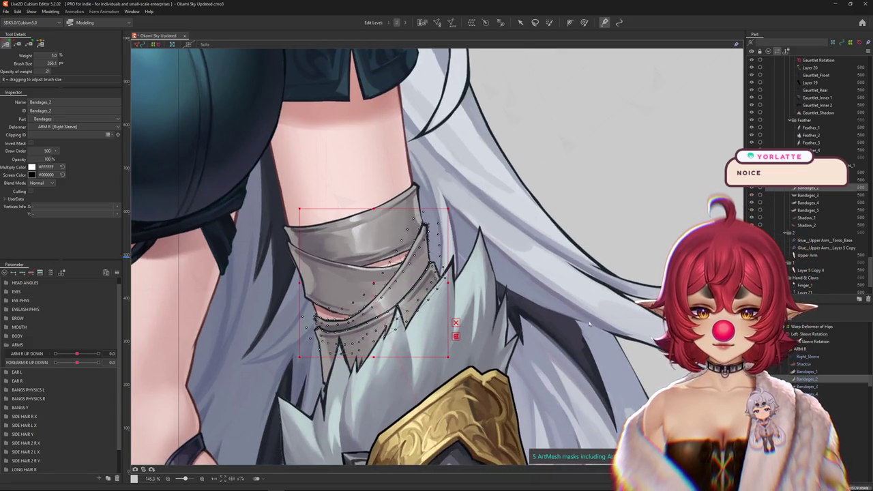
click(808, 379)
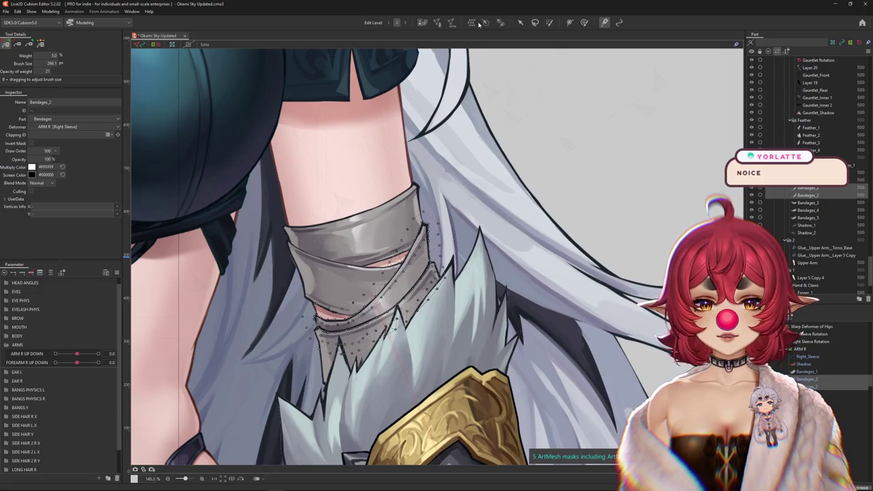
click(438, 22)
key(ctrl+a)
click(199, 45)
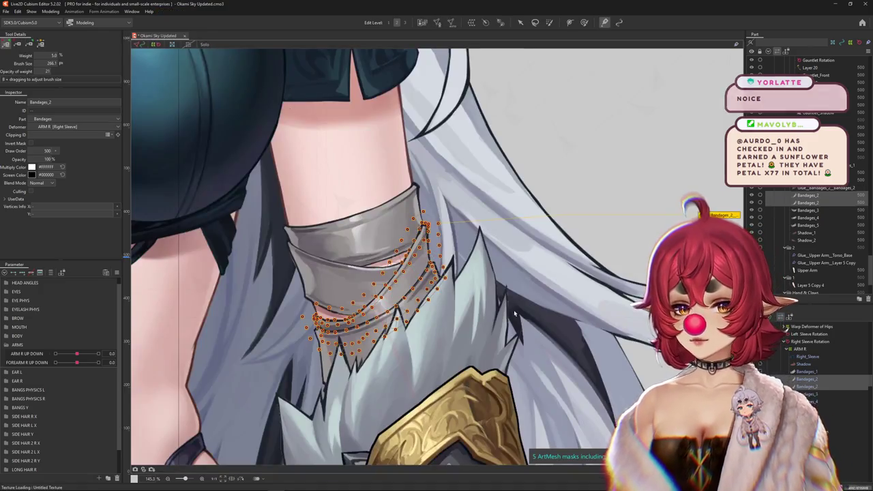
Step: Move Bandages_2 under the Gauntlet Rotation deformer in the Deformer palette
scroll(507, 300, up, 3)
scroll(507, 300, up, 3)
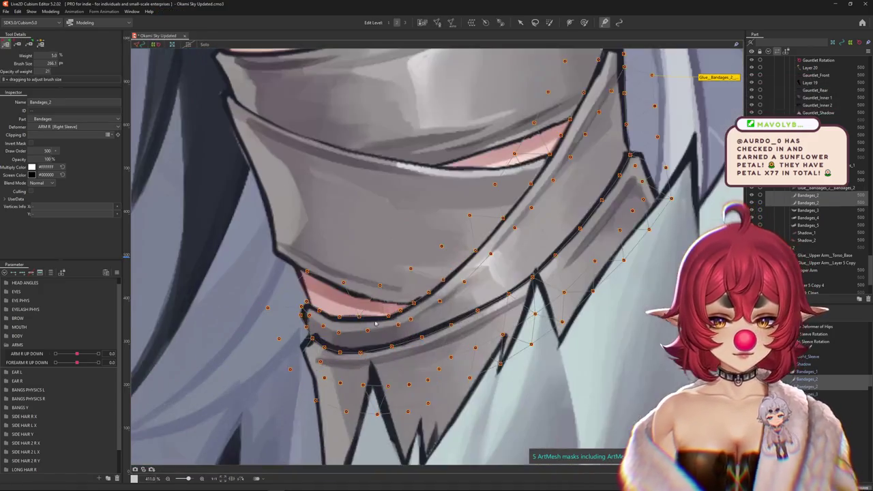
click(806, 380)
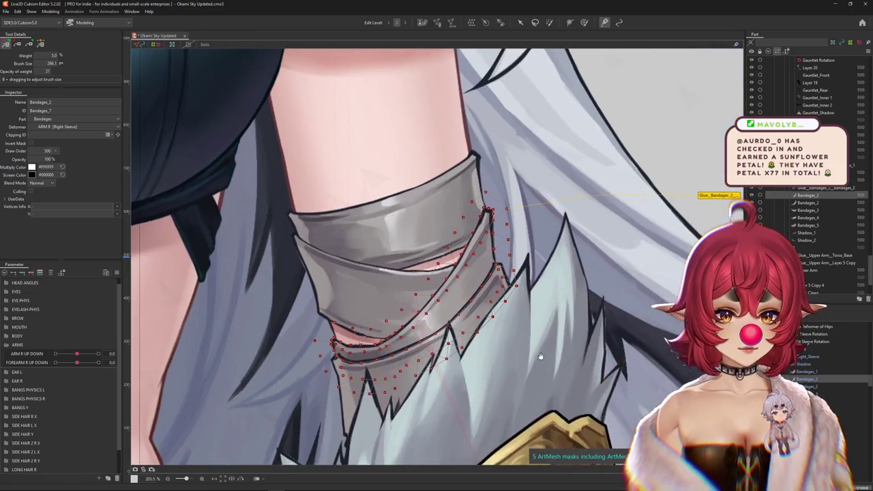
click(808, 359)
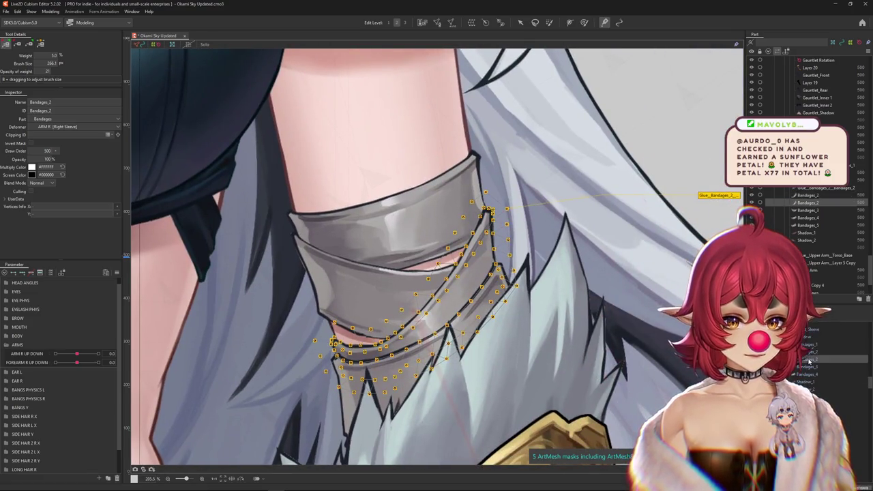
drag(809, 360, 811, 381)
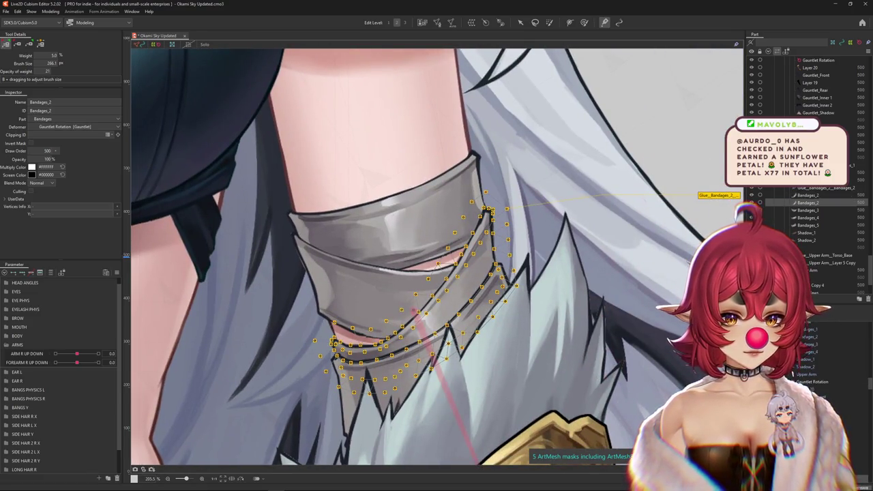
click(807, 382)
Step: Set FOREARM R UP DOWN to 1.0, pick Bandages_2 and select Glue_Bandages_2
drag(79, 363, 98, 362)
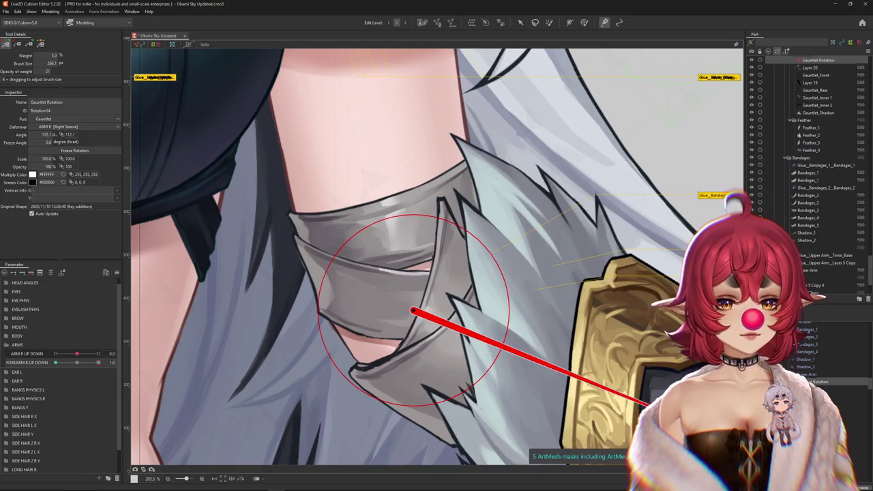
right_click(438, 292)
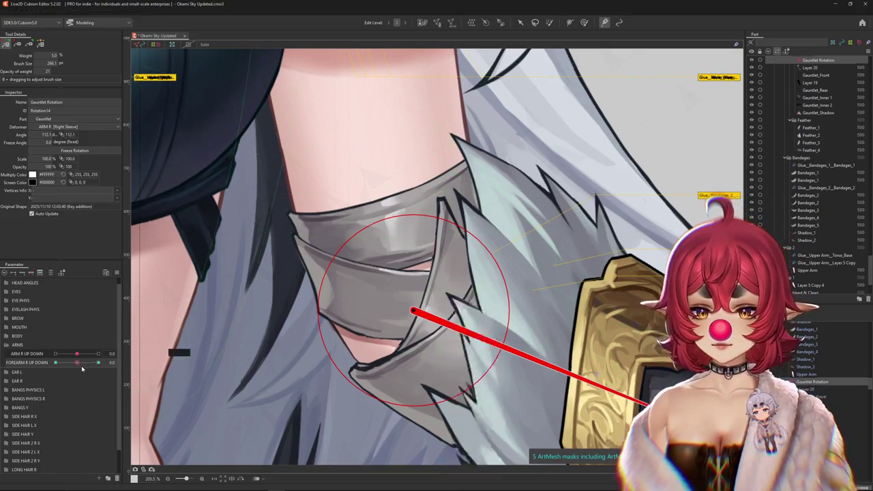
drag(302, 334, 466, 283)
right_click(466, 283)
click(498, 405)
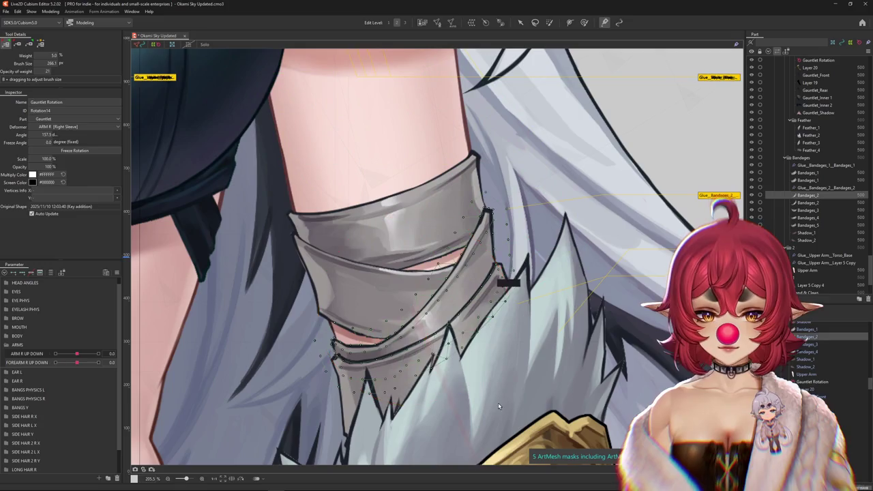
click(716, 195)
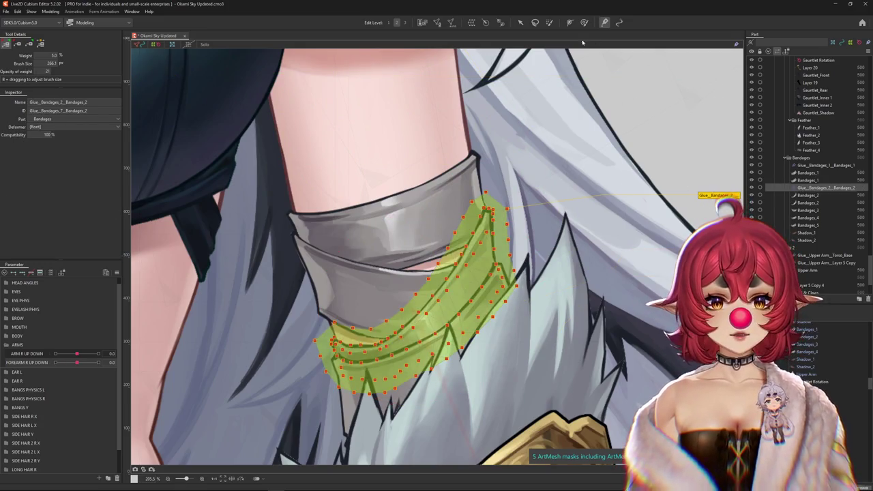
Step: With FOREARM R UP DOWN at 1.0, paint glue weight on the upper and lower-left bandage
drag(653, 180, 370, 185)
drag(89, 360, 101, 363)
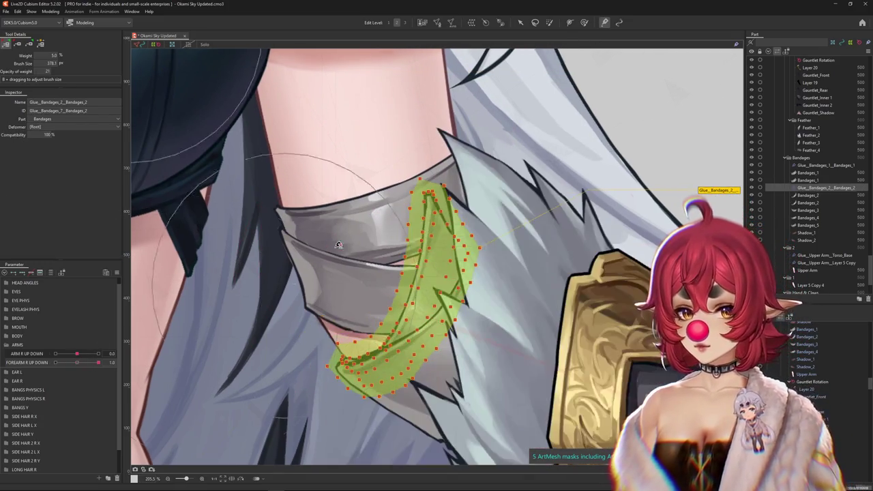
drag(372, 223, 392, 163)
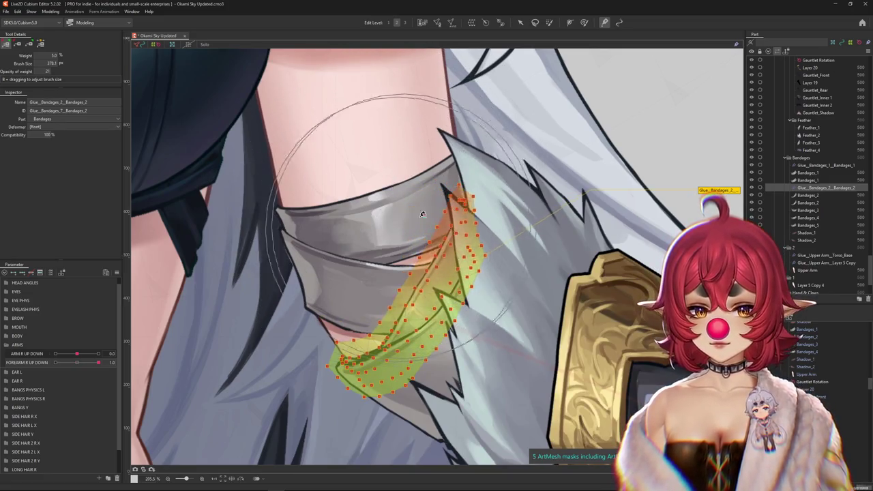
mouse_move(397, 366)
mouse_down()
mouse_move(345, 360)
mouse_move(386, 270)
mouse_move(424, 261)
mouse_up()
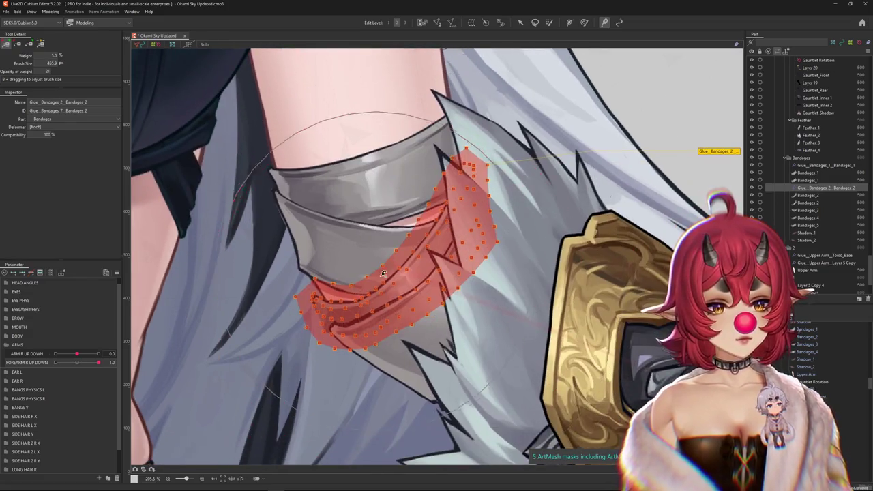
key(w)
drag(393, 286, 357, 293)
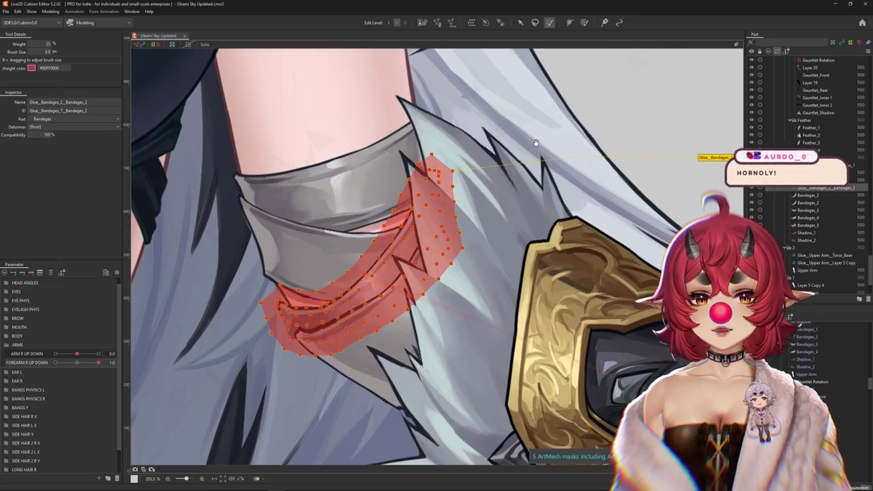
drag(513, 158, 520, 127)
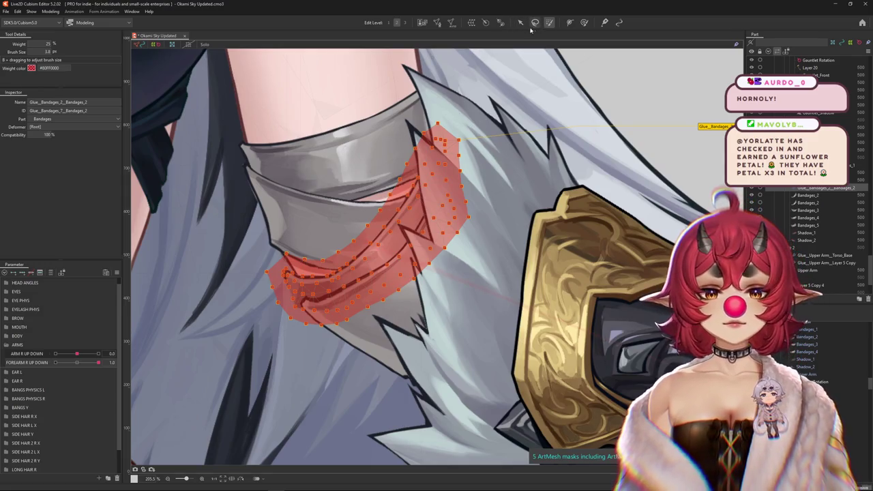
Step: Repaint glue weights over the lower bandage area and test the forearm bend
click(583, 23)
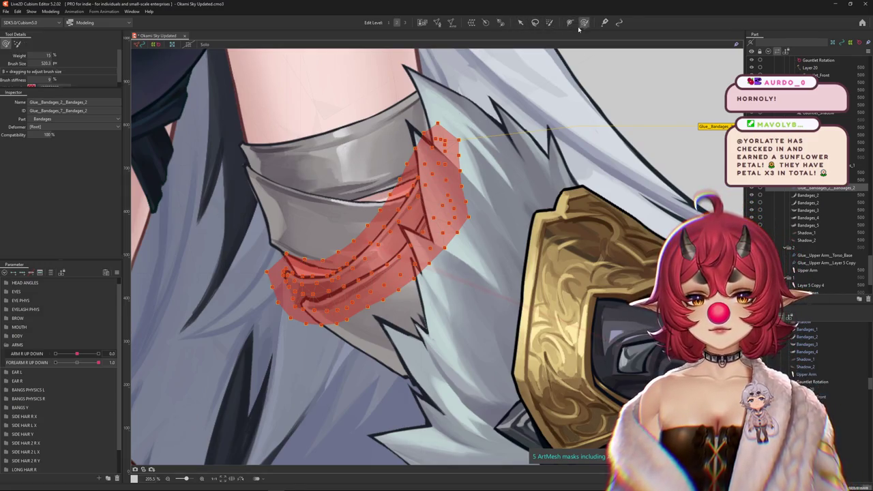
click(603, 23)
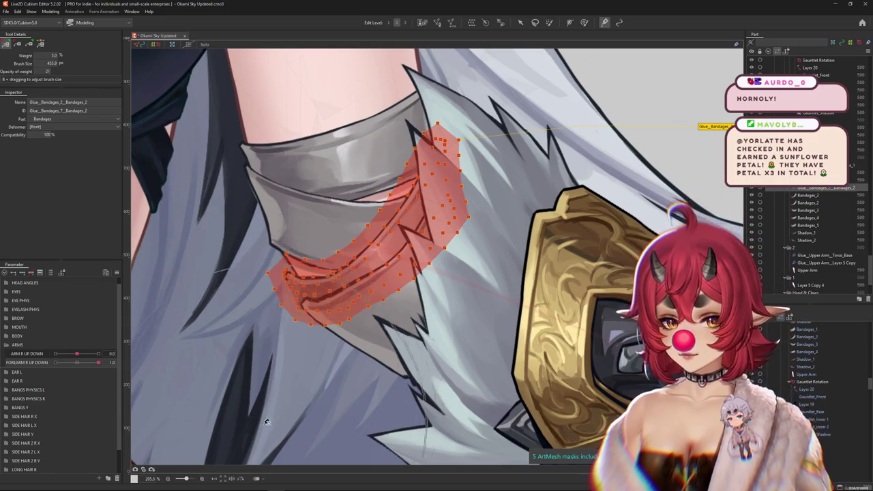
mouse_move(569, 317)
mouse_down()
mouse_move(501, 334)
mouse_move(489, 358)
mouse_up()
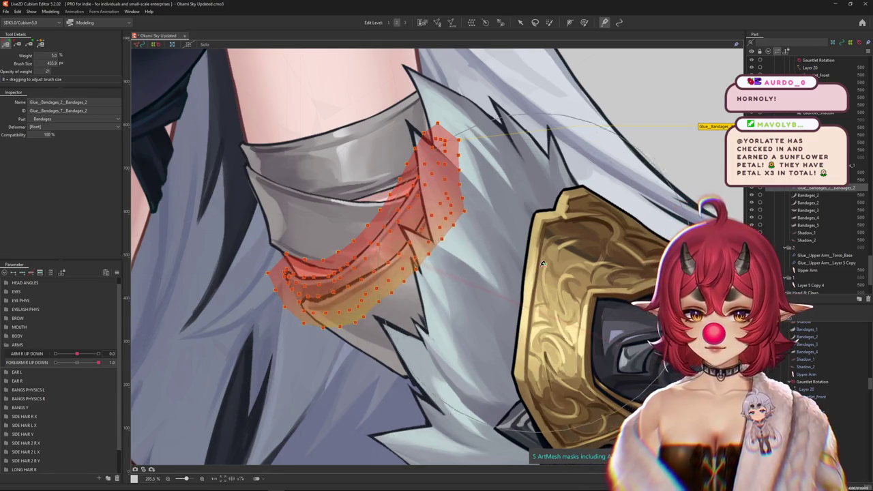
drag(346, 440, 201, 403)
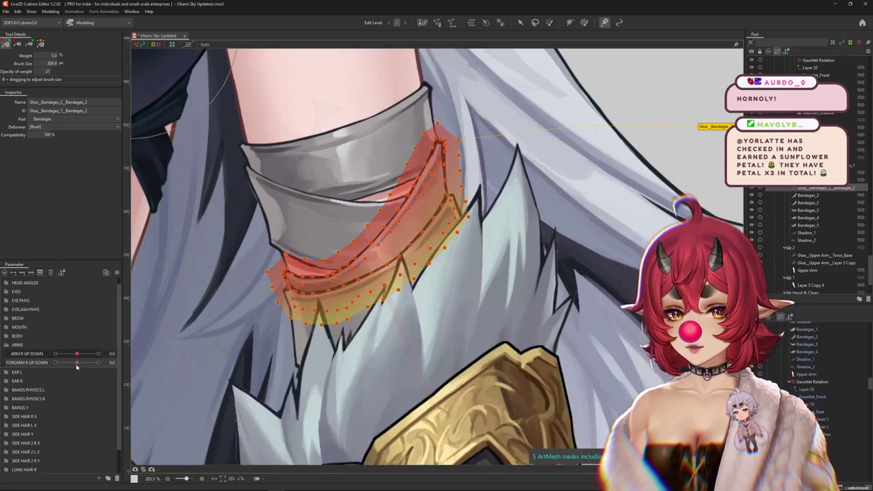
drag(286, 373, 518, 212)
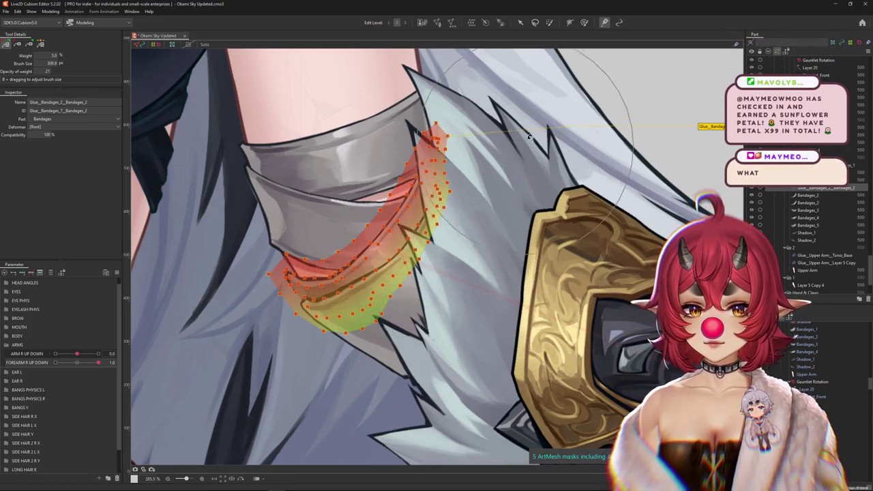
drag(98, 362, 103, 360)
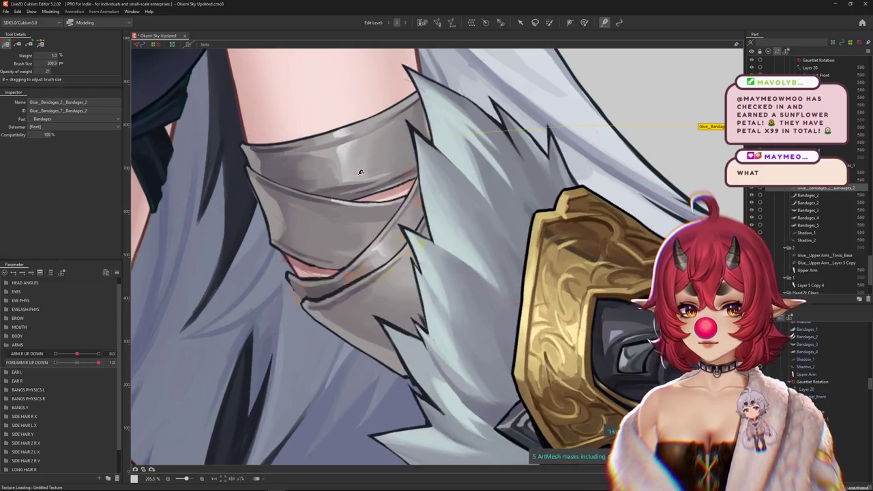
scroll(398, 179, down, 3)
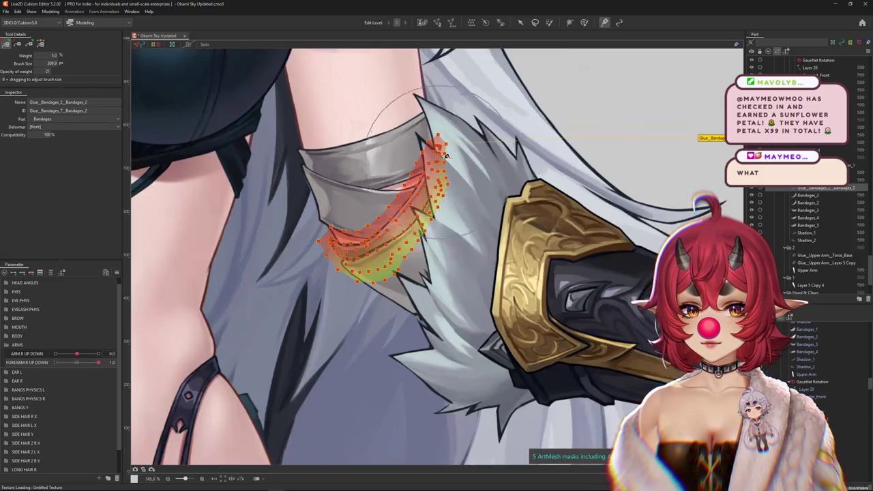
scroll(476, 199, up, 3)
scroll(477, 199, down, 2)
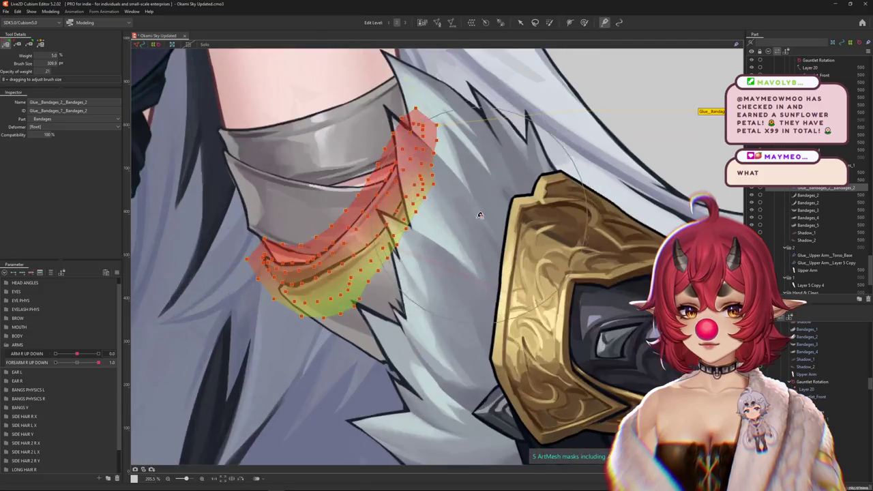
scroll(458, 273, up, 2)
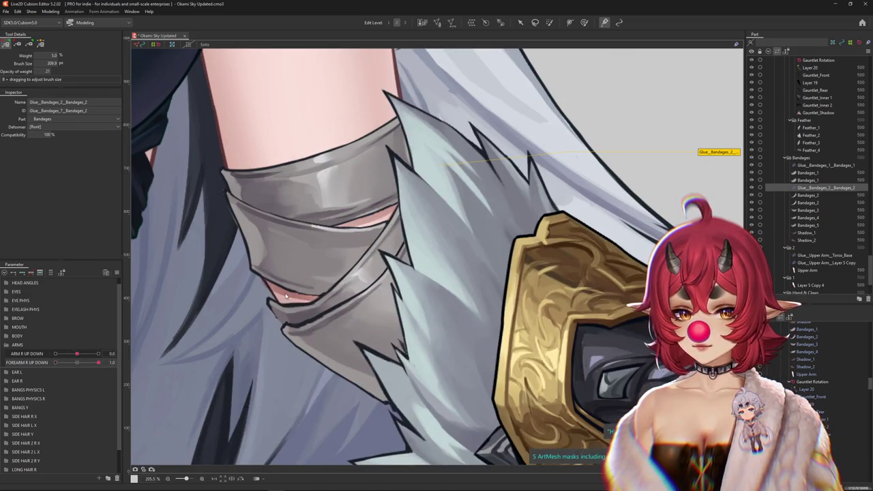
Step: Pick the Upper Arm mesh, return the forearm to rest and open Mesh Edit
right_click(298, 308)
drag(98, 362, 77, 362)
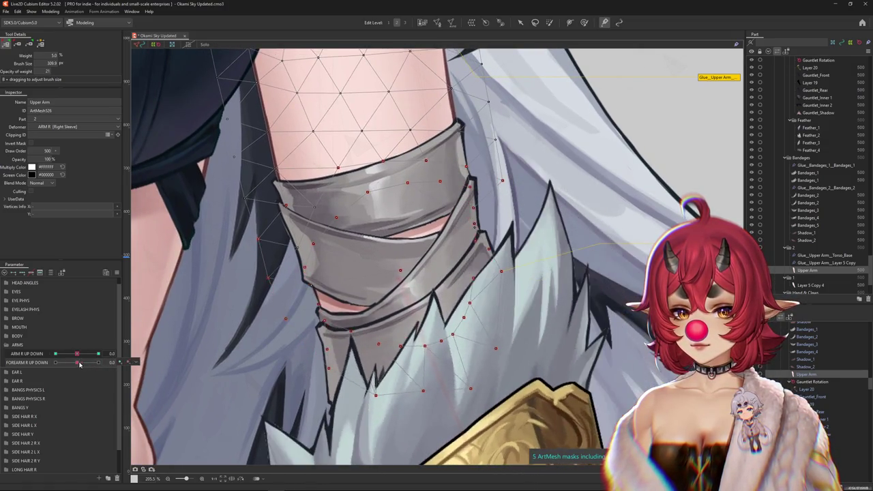
key(v)
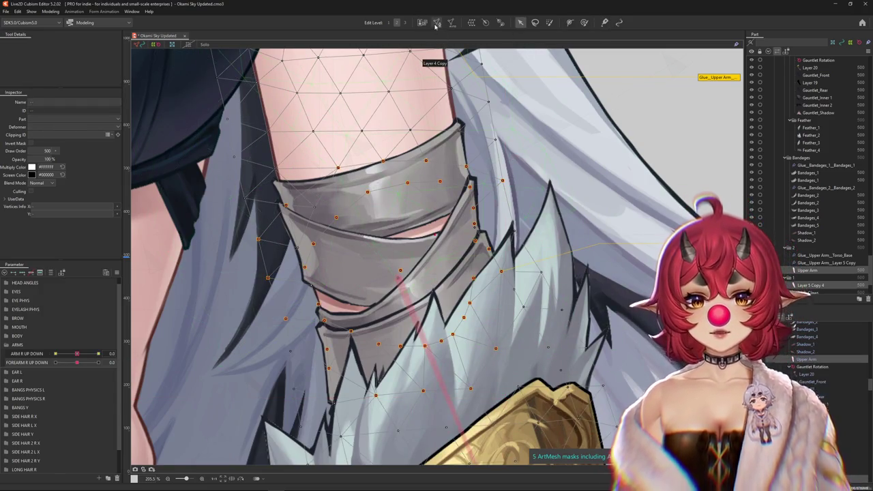
key(ctrl+e)
scroll(251, 280, up, 1)
scroll(399, 287, down, 4)
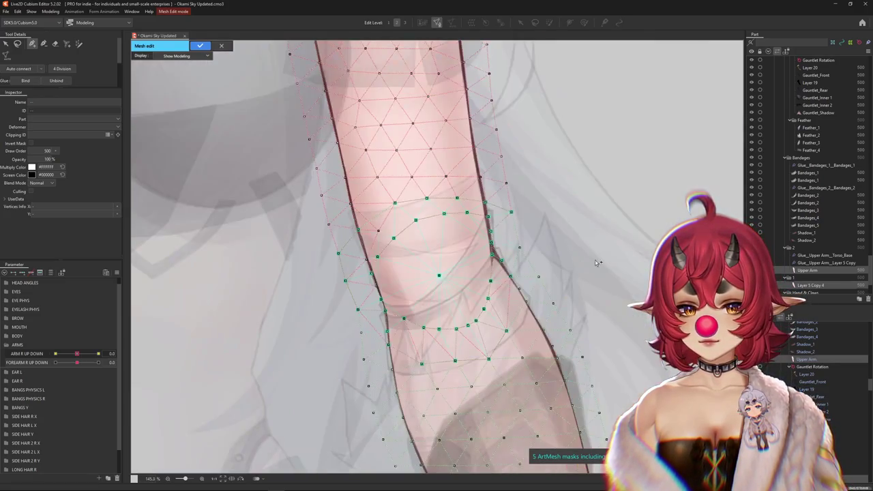
scroll(393, 295, up, 3)
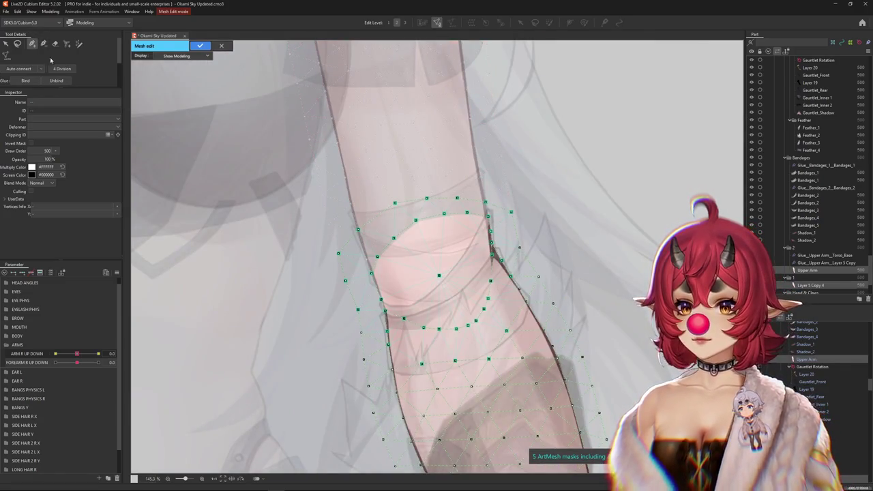
scroll(392, 295, up, 12)
scroll(392, 294, down, 12)
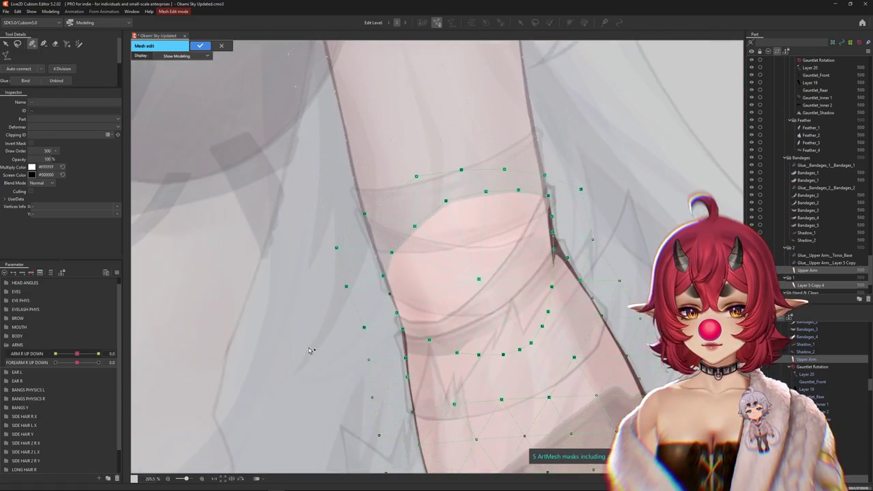
scroll(400, 321, up, 15)
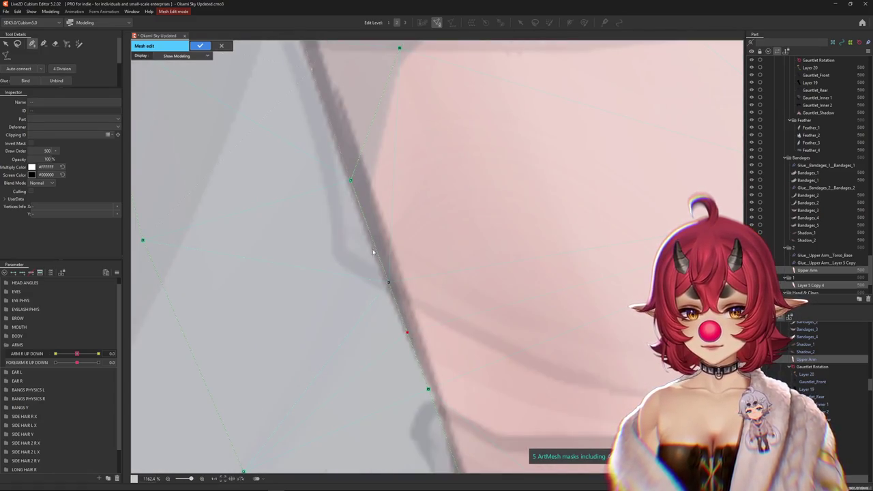
scroll(368, 233, down, 6)
scroll(410, 341, down, 9)
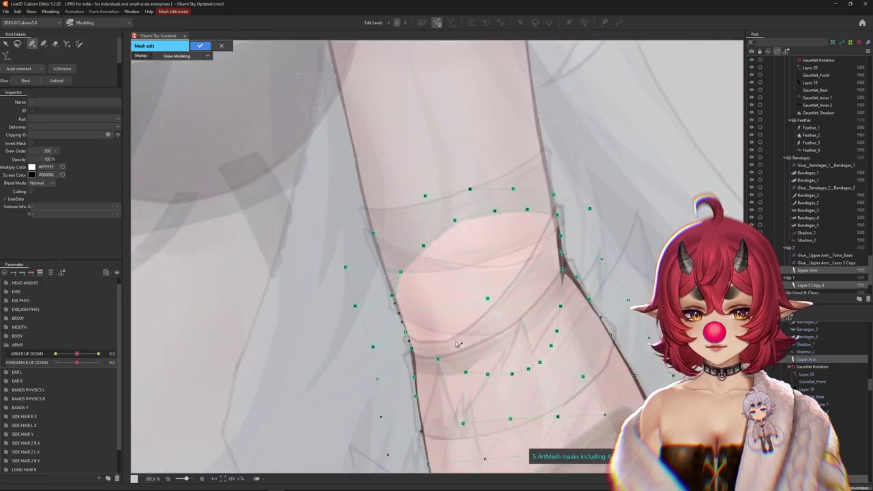
scroll(378, 302, down, 3)
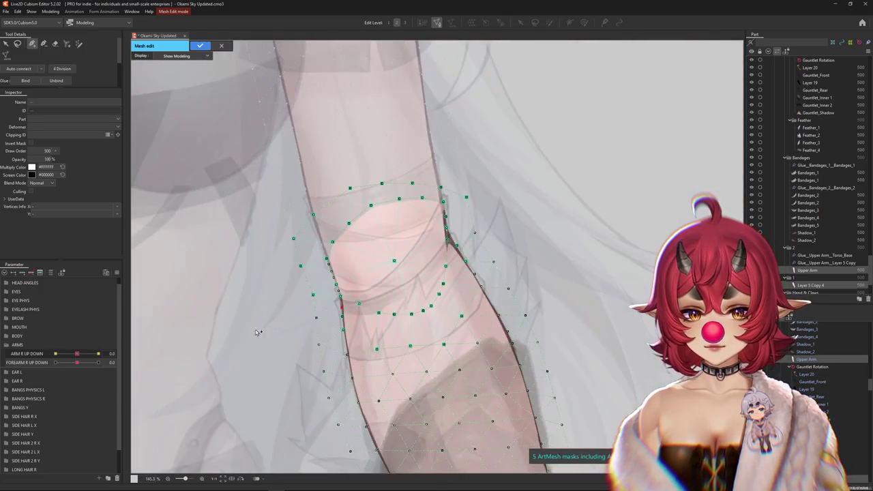
Step: Lasso-select the Upper Arm's lower vertices around the bandage edge
click(240, 344)
right_click(244, 345)
click(256, 355)
scroll(342, 141, up, 10)
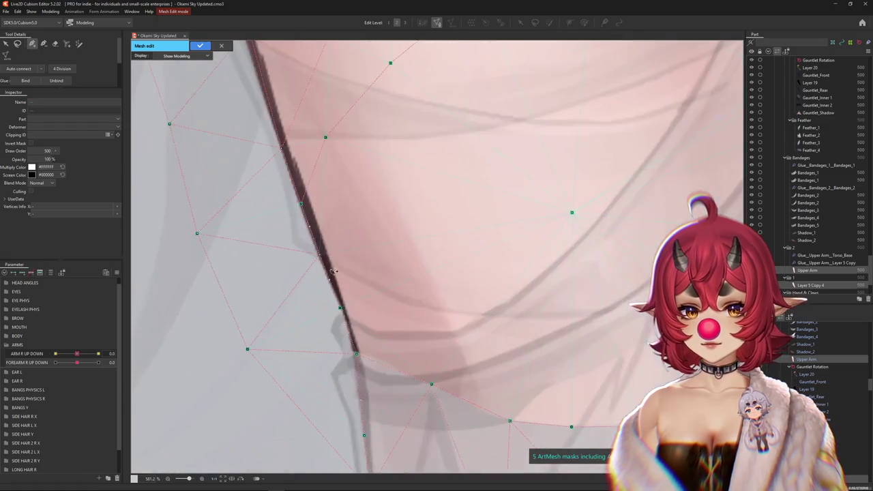
scroll(315, 230, up, 5)
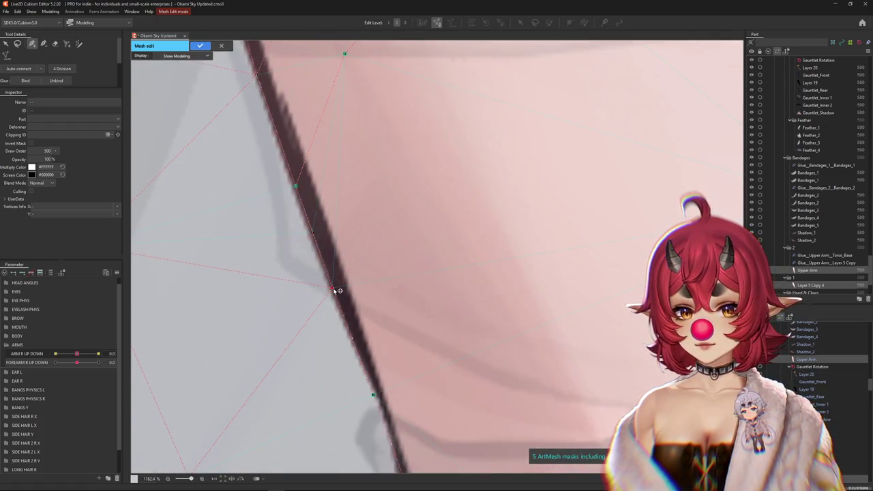
scroll(356, 328, down, 3)
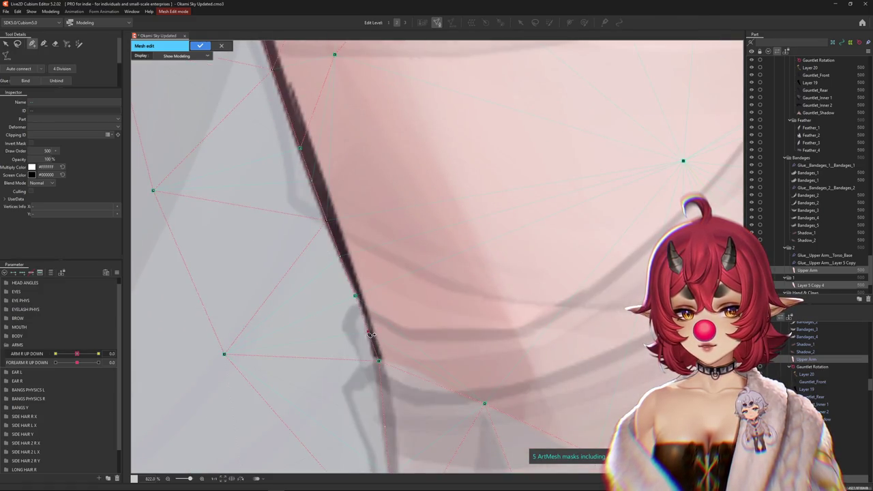
scroll(386, 414, down, 10)
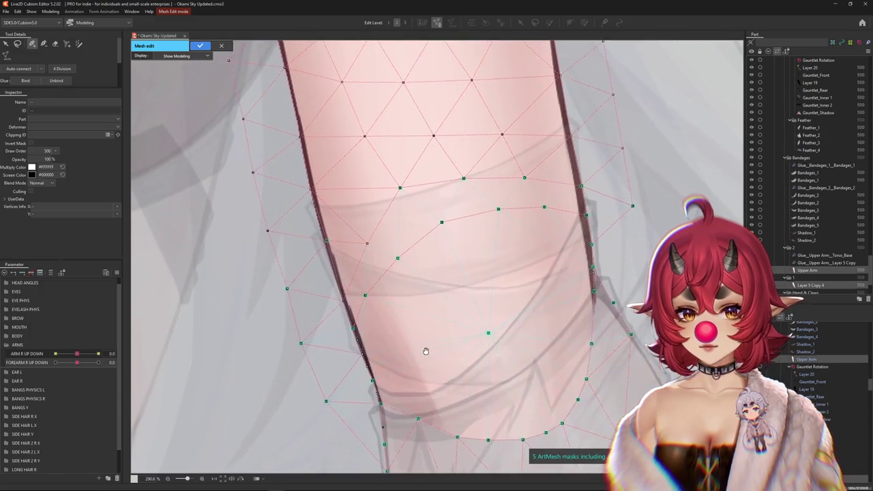
click(5, 43)
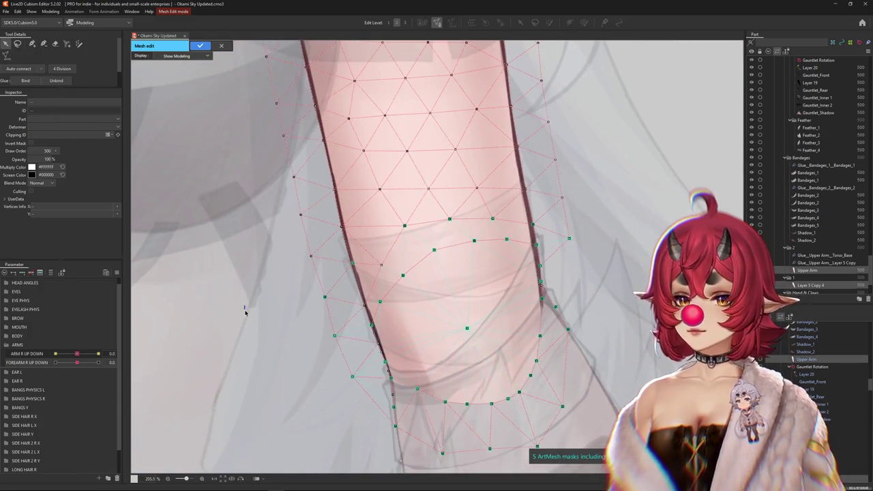
click(412, 316)
click(18, 43)
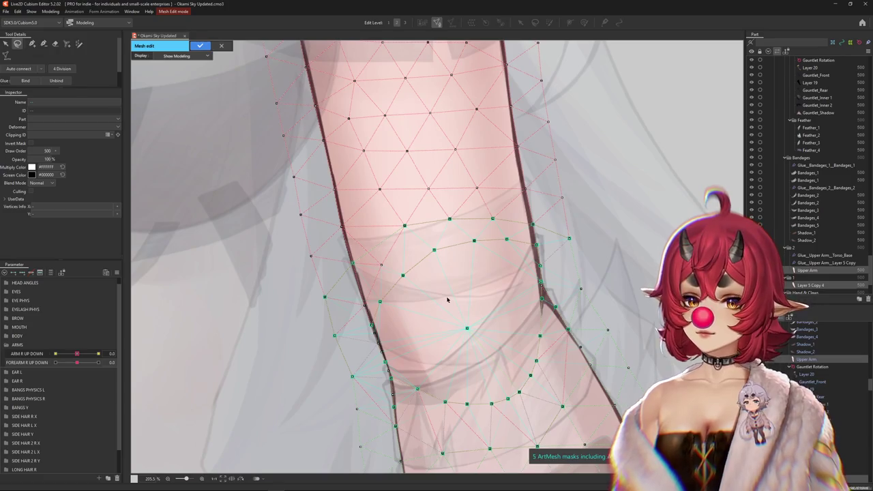
drag(382, 273, 372, 276)
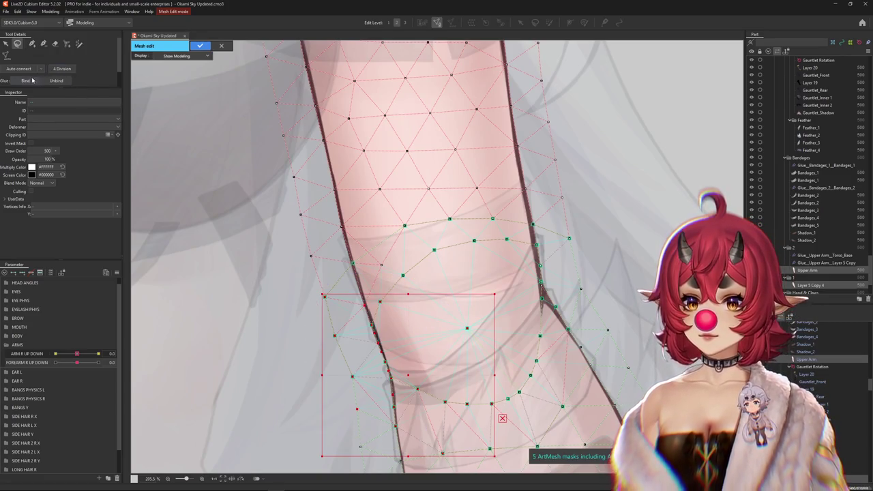
scroll(256, 146, down, 3)
Step: Leave Mesh Edit, select Glue_Upper Arm_Layer 5 Copy and raise the forearm fully
key(1)
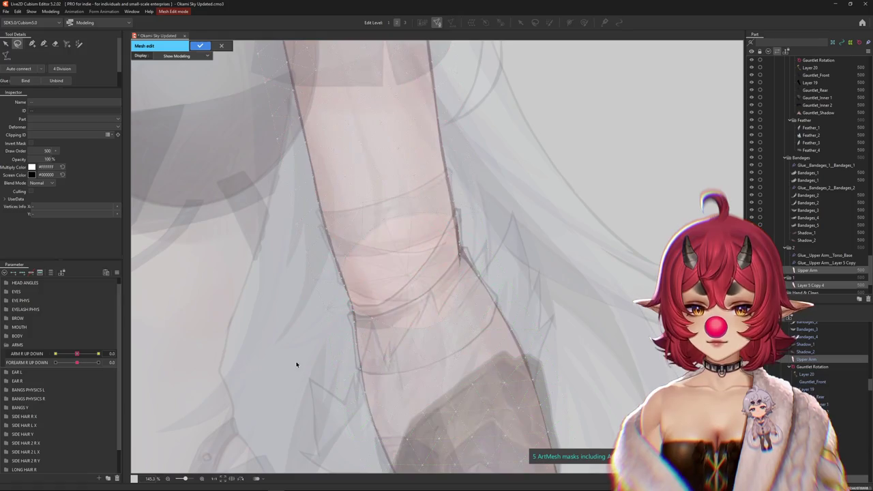
click(201, 45)
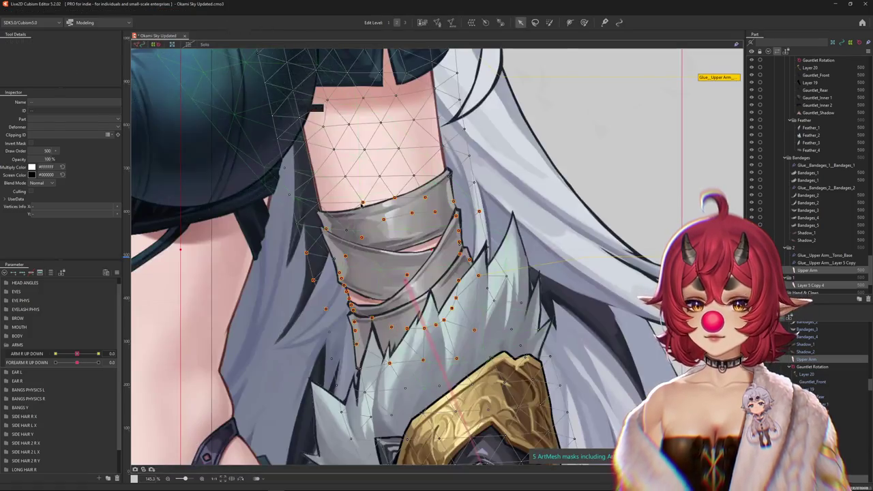
click(826, 263)
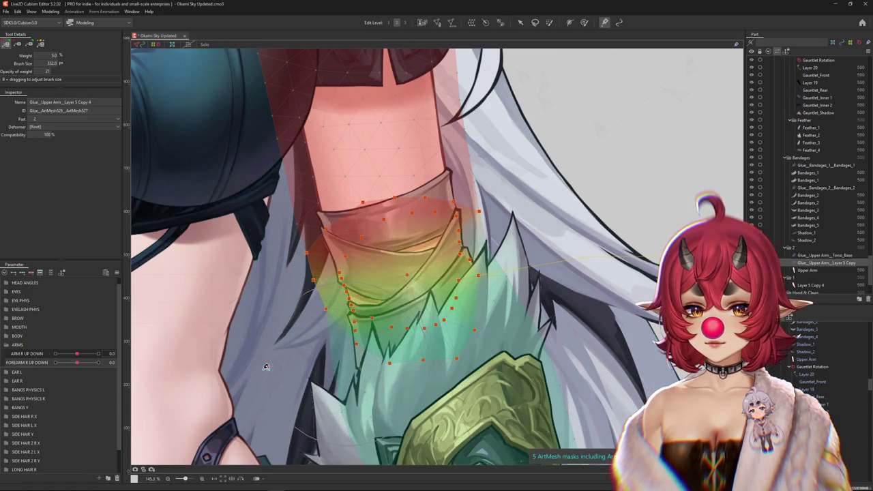
drag(77, 363, 102, 362)
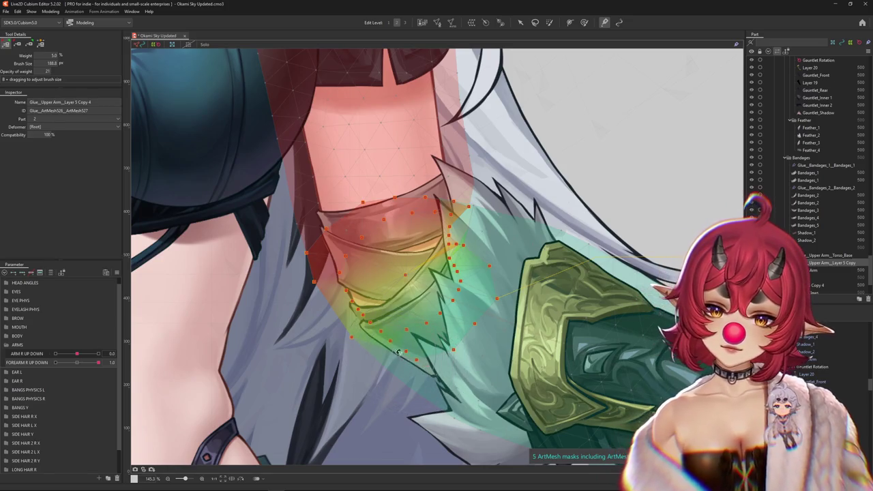
mouse_move(98, 362)
mouse_down()
mouse_move(84, 364)
mouse_move(98, 362)
mouse_up()
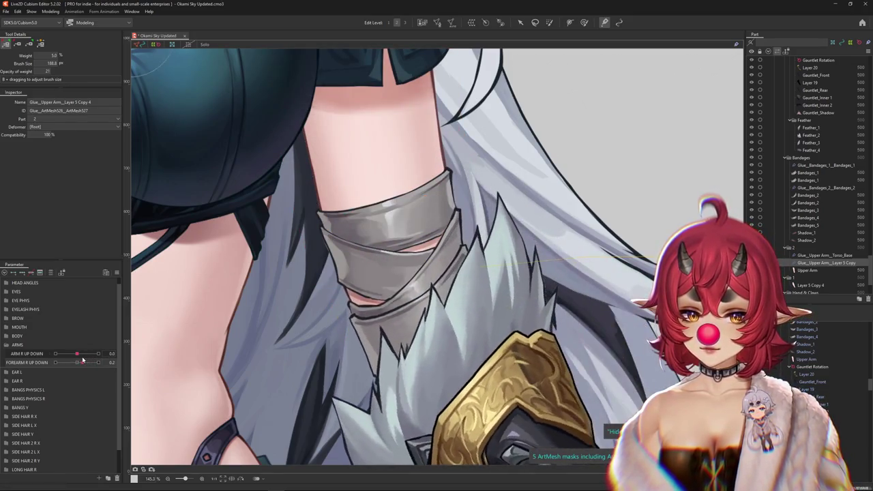
Step: Paint glue weights along the bandage edge and test the forearm bend
scroll(304, 291, up, 3)
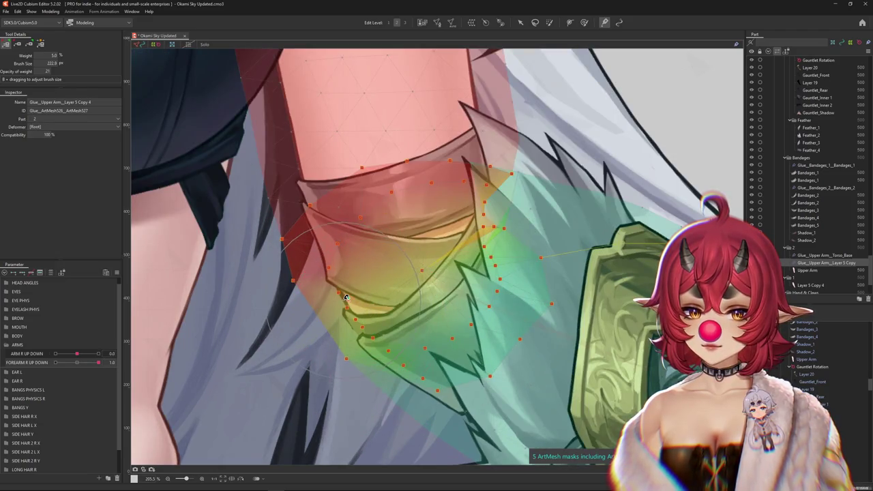
drag(355, 305, 343, 297)
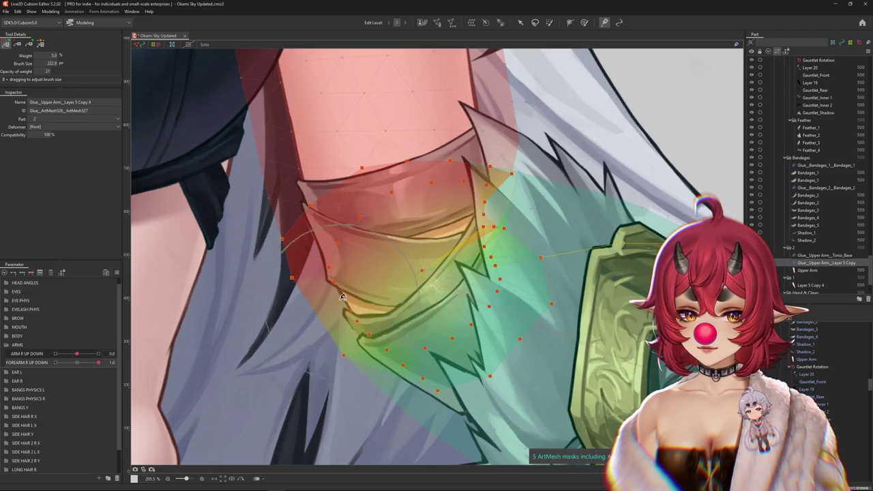
mouse_move(99, 362)
mouse_down()
mouse_move(75, 363)
mouse_move(98, 363)
mouse_up()
drag(300, 348, 334, 304)
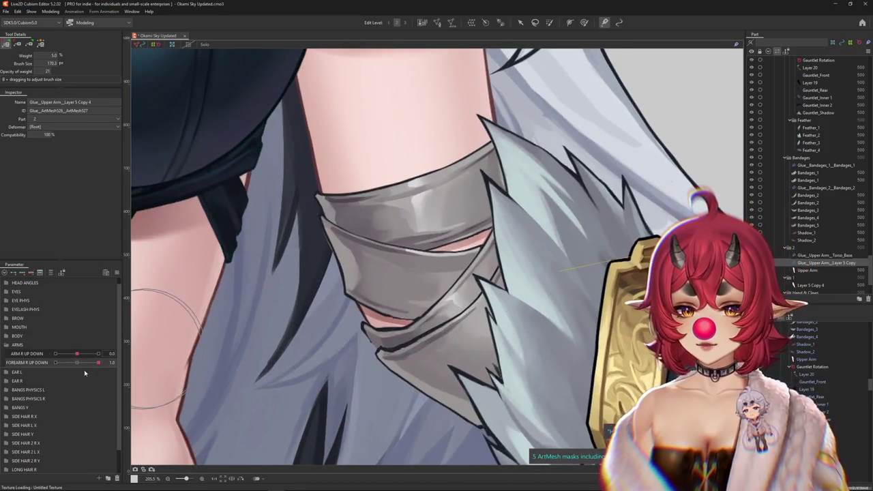
Step: Paint elbow glue weights on Glue_Upper Arm_Layer 5 Copy 4, adjusting the brush size
drag(84, 363, 98, 362)
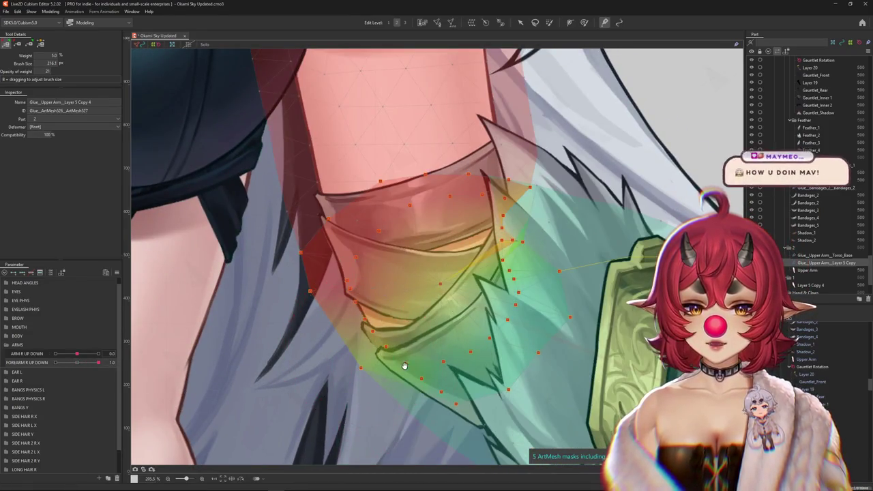
scroll(410, 308, down, 2)
drag(409, 308, 369, 321)
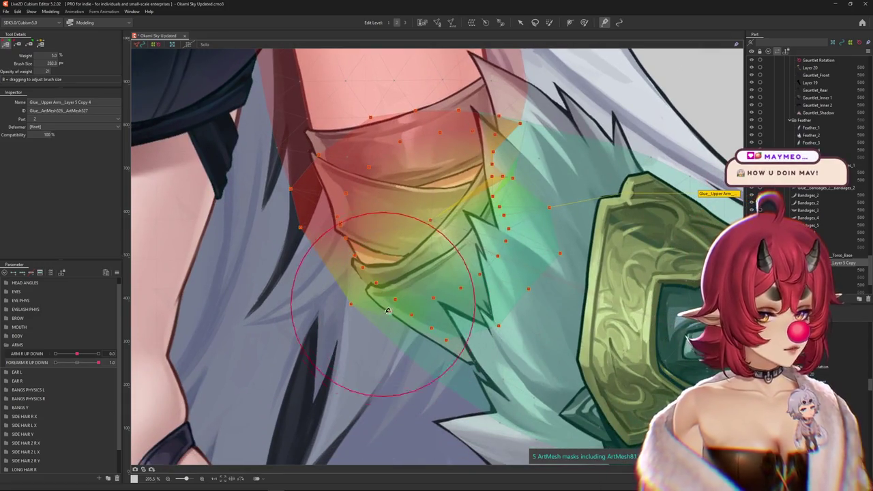
scroll(369, 321, up, 1)
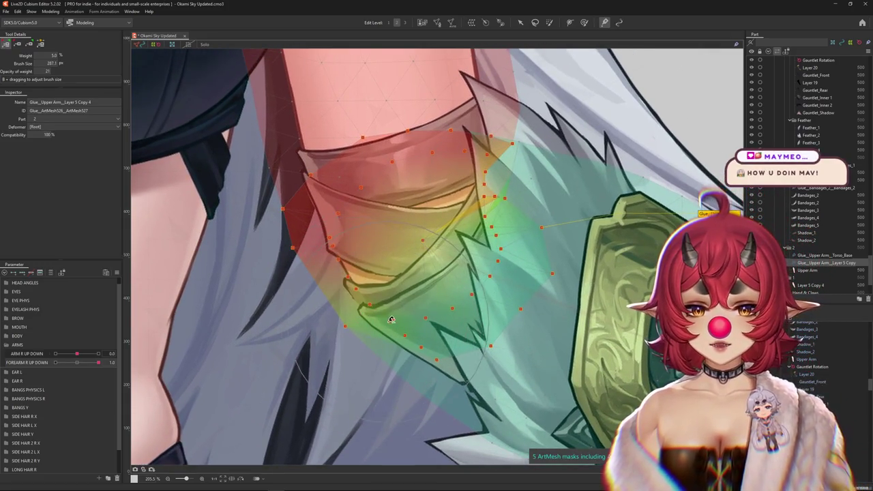
drag(482, 314, 500, 285)
scroll(528, 253, down, 3)
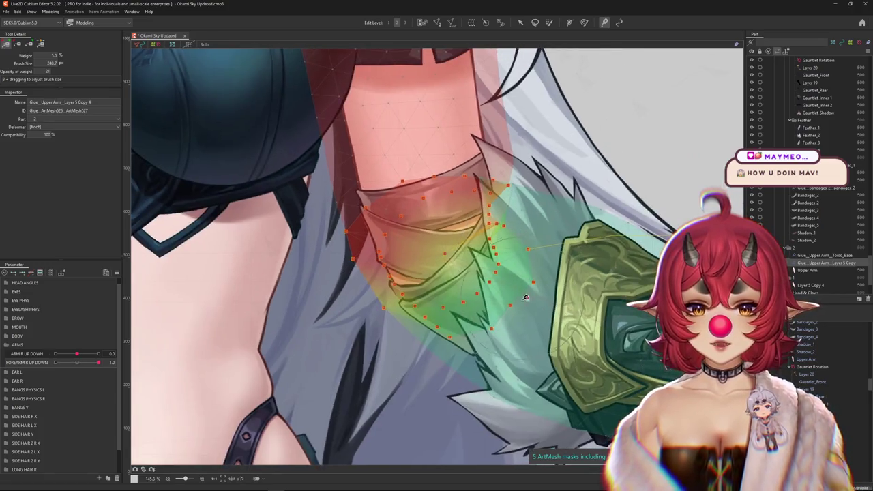
drag(98, 363, 105, 362)
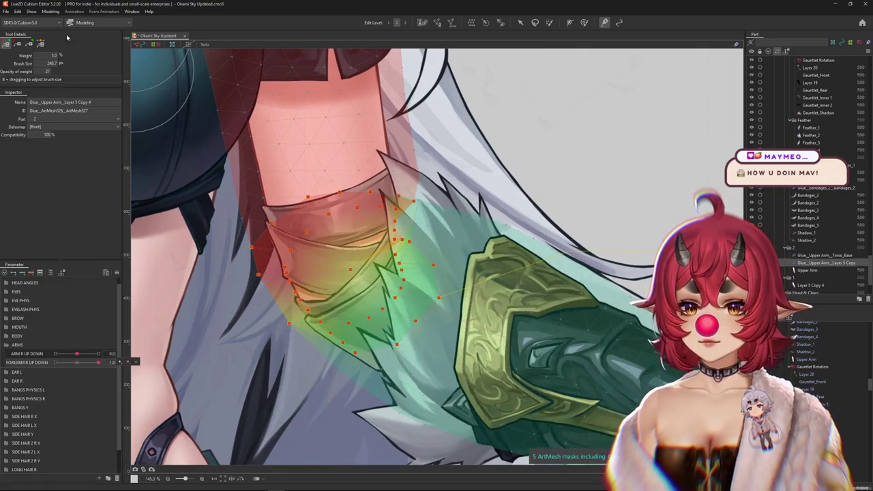
Step: Refine the elbow weights while testing FOREARM R UP DOWN, leaving it at 0.5
drag(407, 243, 413, 237)
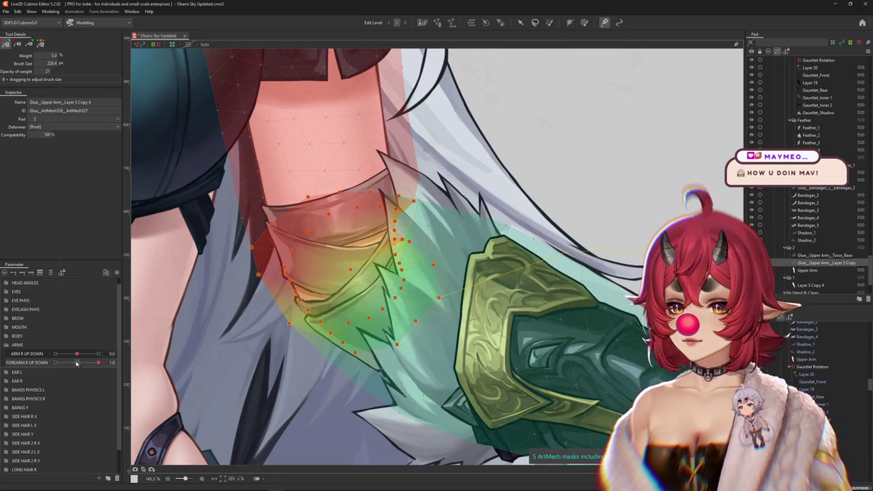
drag(344, 348, 418, 356)
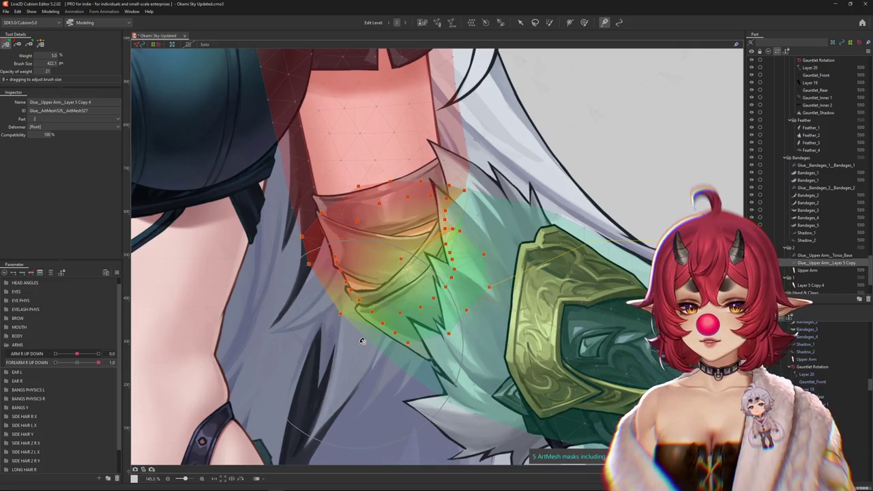
drag(353, 344, 374, 339)
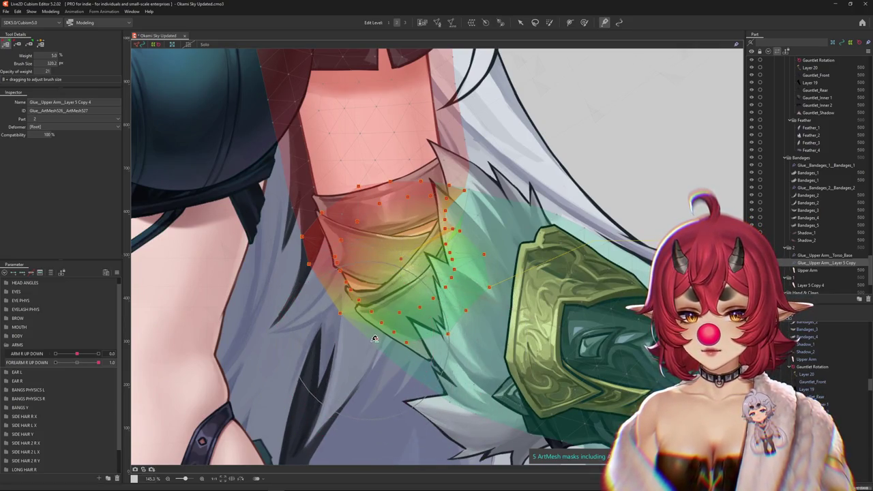
mouse_move(87, 369)
mouse_down()
mouse_move(35, 369)
mouse_move(136, 357)
mouse_up()
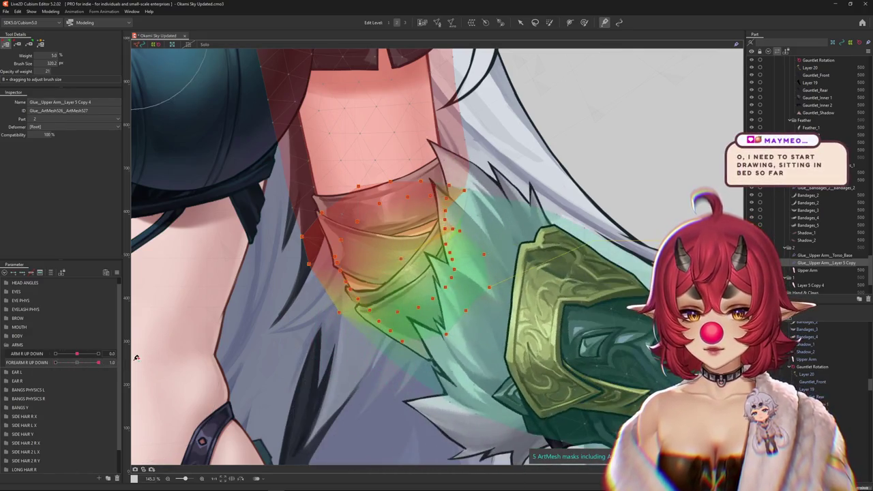
drag(78, 366, 99, 362)
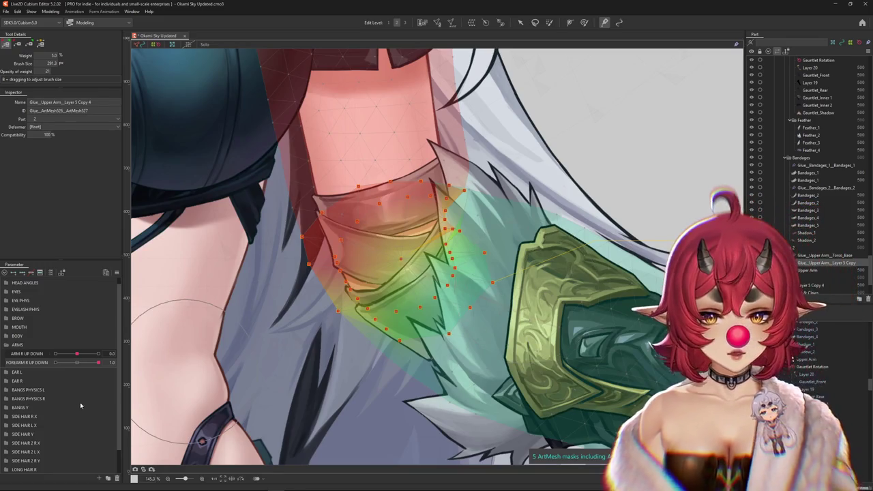
drag(99, 363, 99, 362)
scroll(329, 345, down, 3)
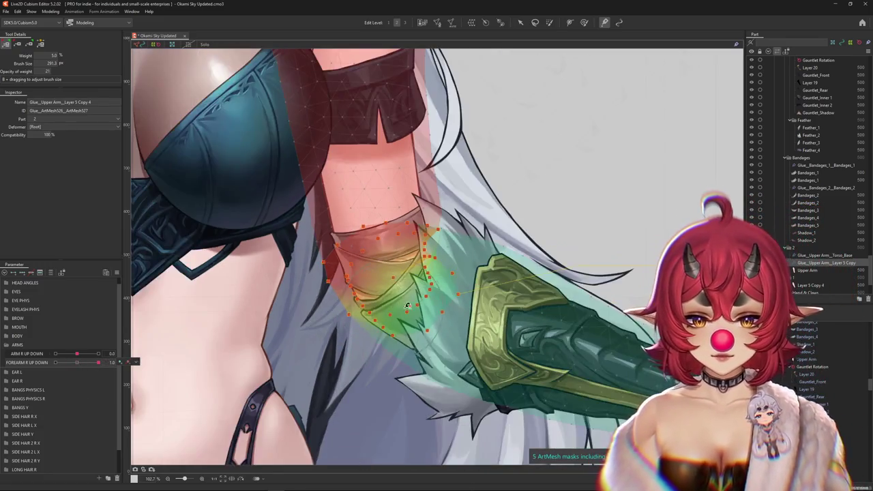
drag(99, 362, 55, 362)
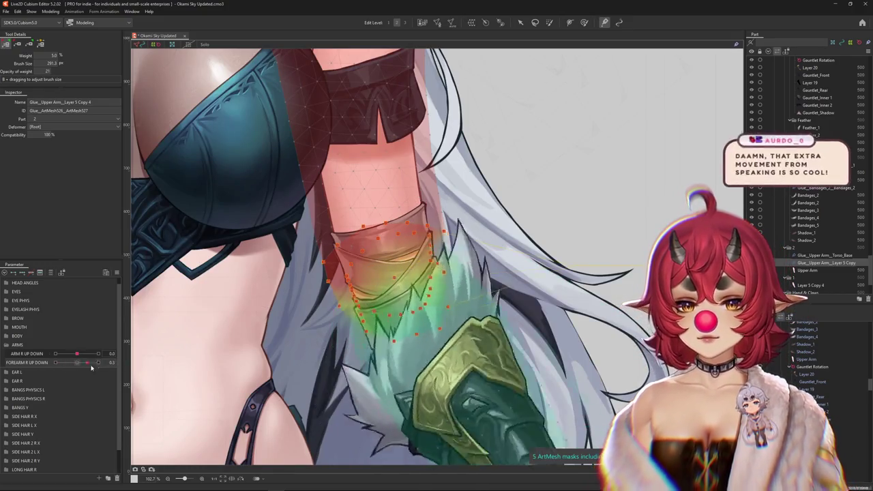
Step: Repaint elbow glue weights with the forearm at -1.0, then raise FOREARM R UP DOWN to 1.0
scroll(501, 255, up, 3)
scroll(501, 254, up, 1)
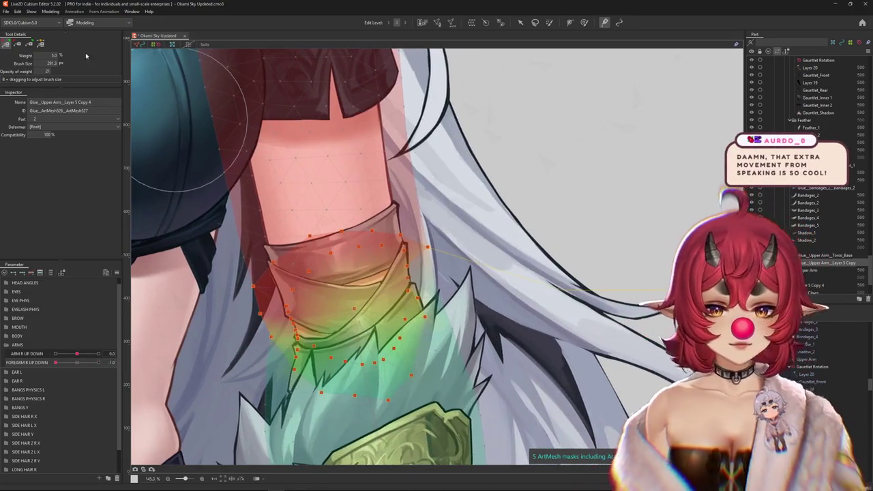
scroll(515, 240, up, 1)
drag(455, 245, 479, 215)
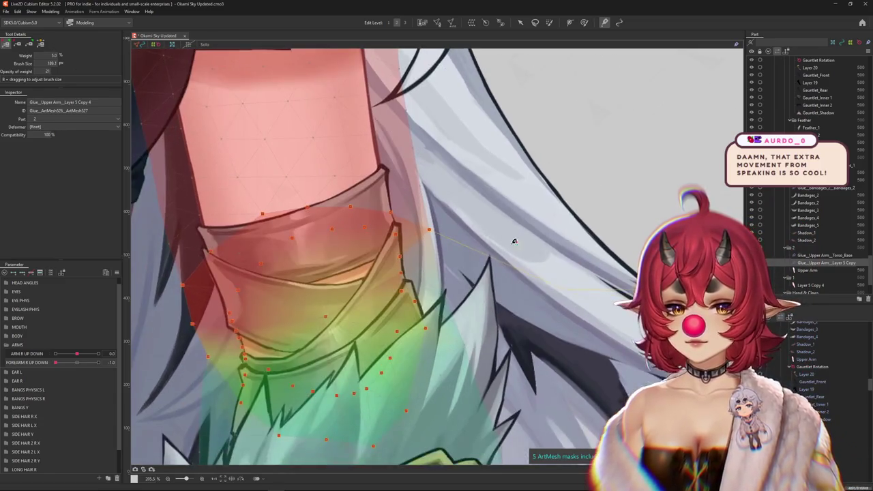
scroll(452, 171, down, 1)
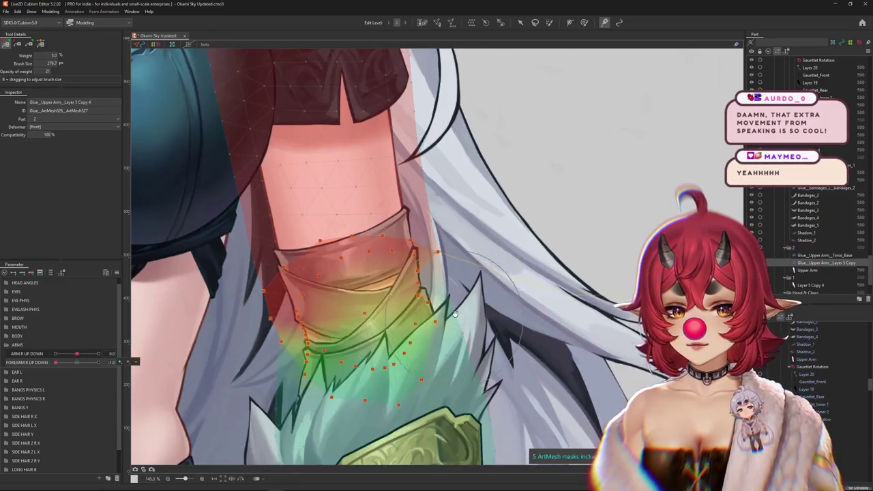
scroll(457, 205, down, 1)
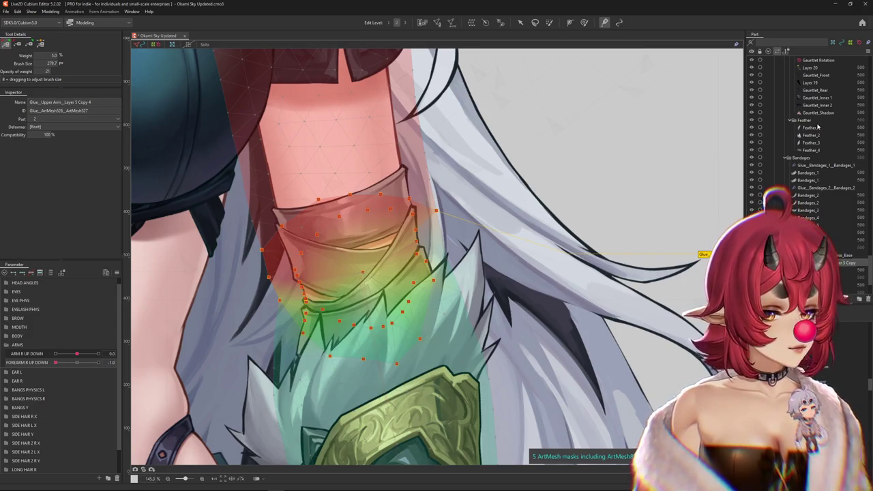
scroll(540, 240, up, 3)
scroll(520, 277, down, 2)
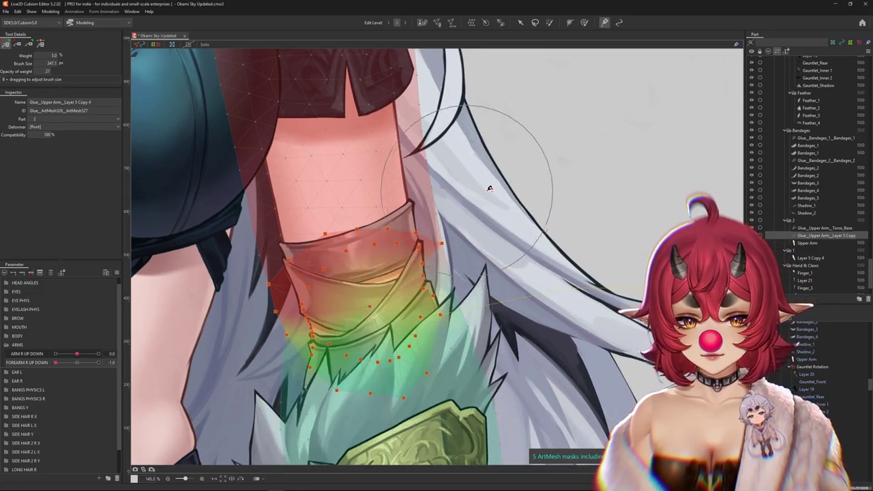
drag(499, 287, 491, 272)
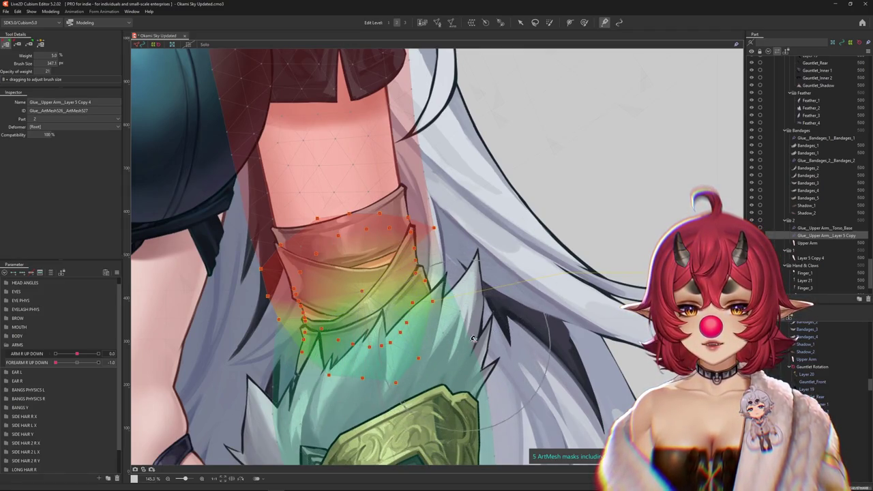
mouse_move(502, 333)
mouse_down()
mouse_move(434, 339)
mouse_move(451, 324)
mouse_up()
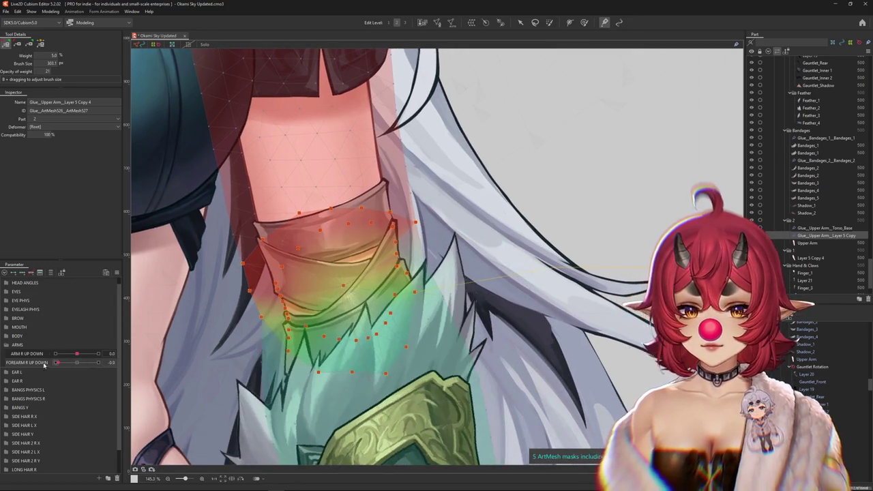
drag(55, 363, 309, 364)
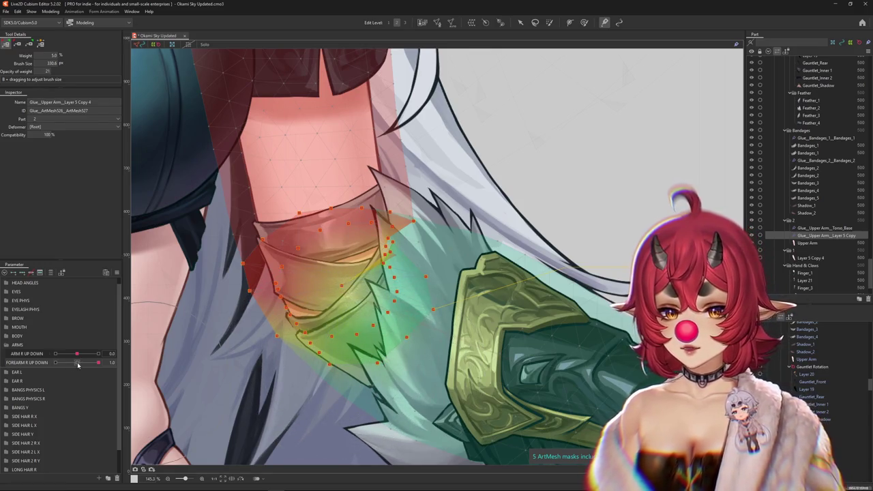
Step: Touch up the upper-arm seam weights with a smaller brush
mouse_move(395, 388)
mouse_down()
mouse_move(288, 368)
mouse_move(385, 374)
mouse_up()
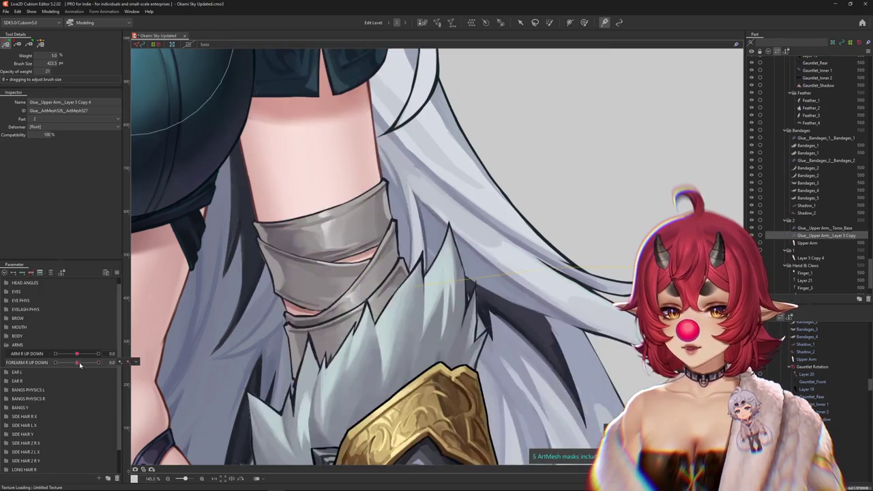
drag(444, 337, 277, 337)
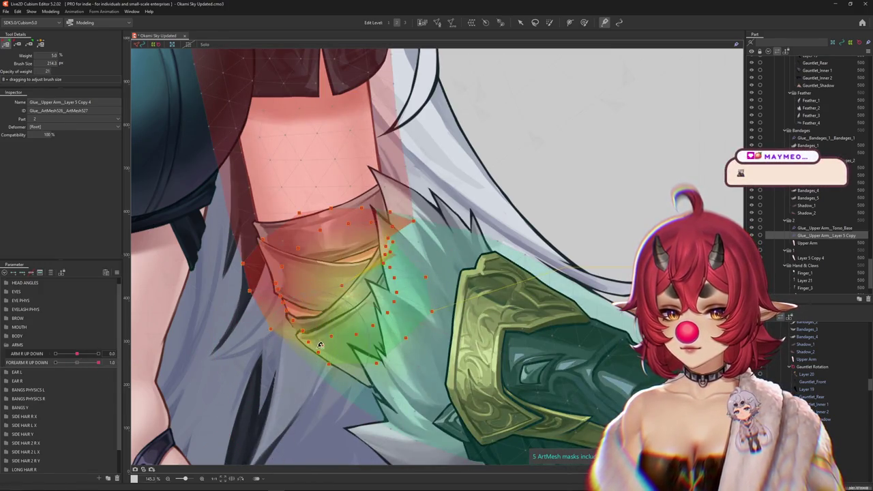
scroll(295, 326, up, 3)
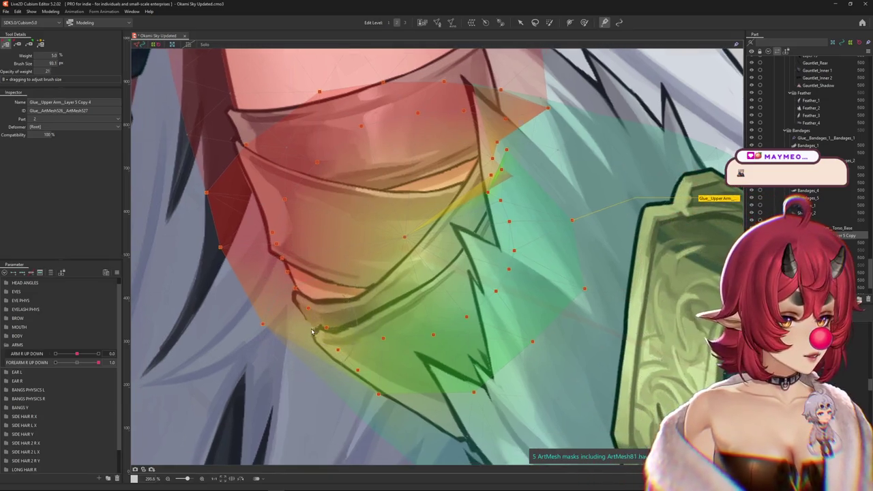
scroll(311, 348, down, 3)
Step: Preview the forearm lowered, restore it to 1.0, and list the layers under the bandage
drag(99, 362, 31, 351)
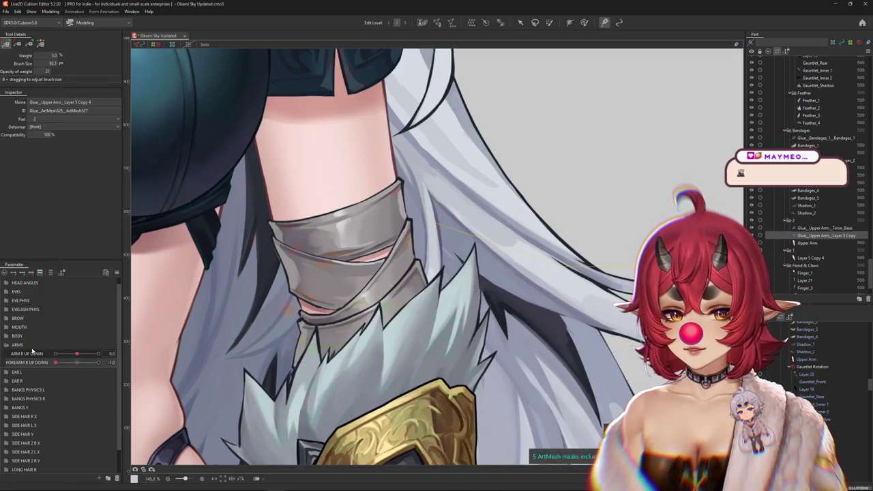
key(ctrl+z)
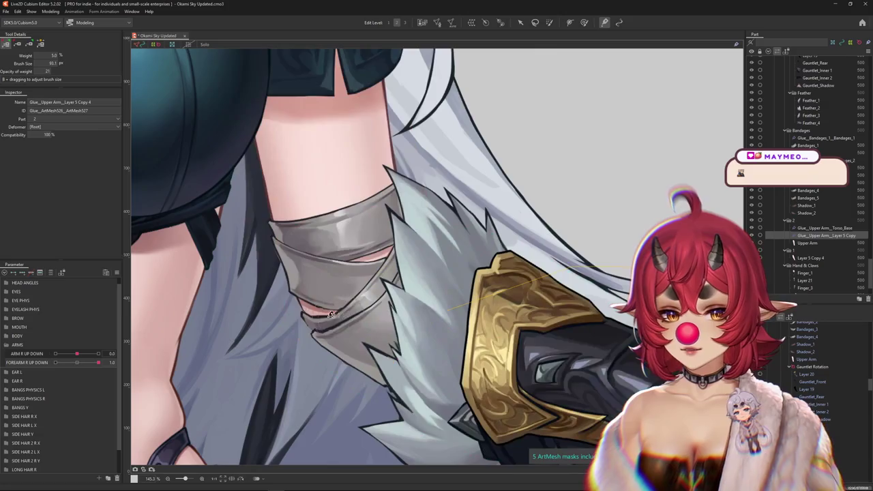
scroll(331, 313, up, 3)
right_click(336, 326)
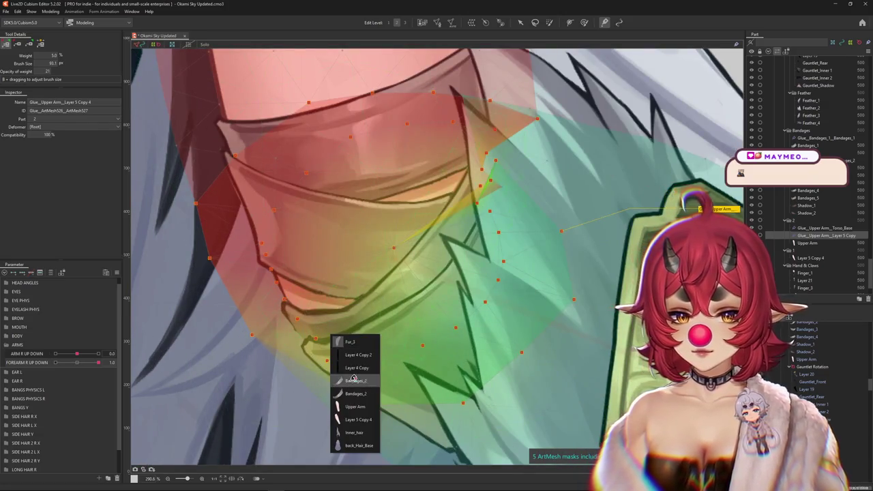
Step: Pick Bandages_2, select its Glue_Bandages_2 glue and set the weight brush size
click(355, 394)
scroll(355, 393, down, 3)
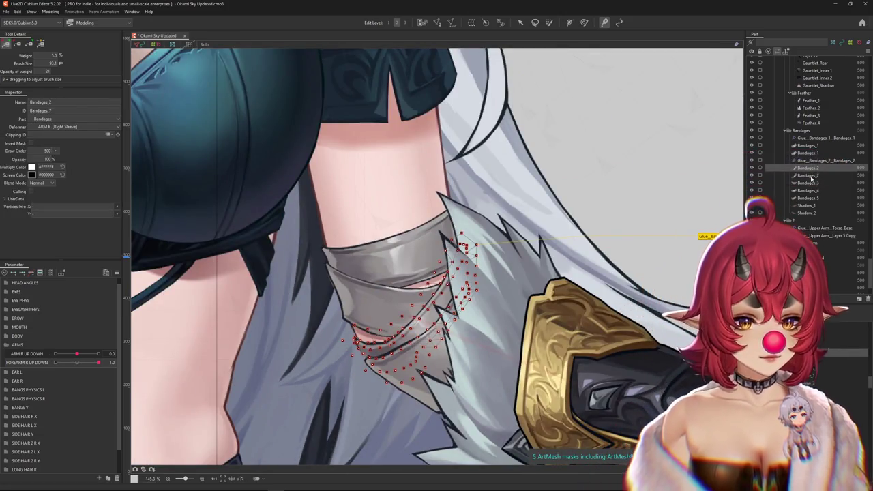
mouse_move(98, 363)
mouse_down()
mouse_move(84, 364)
mouse_move(113, 364)
mouse_up()
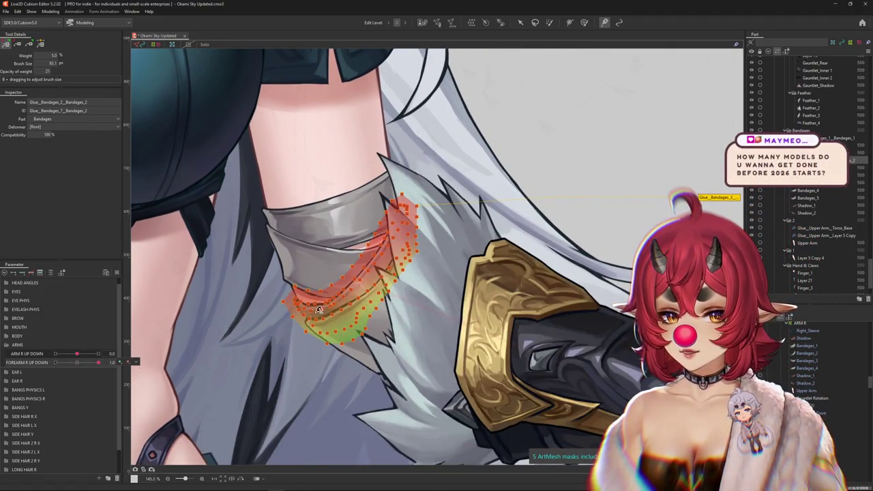
scroll(318, 310, up, 2)
drag(267, 243, 244, 229)
drag(302, 241, 304, 248)
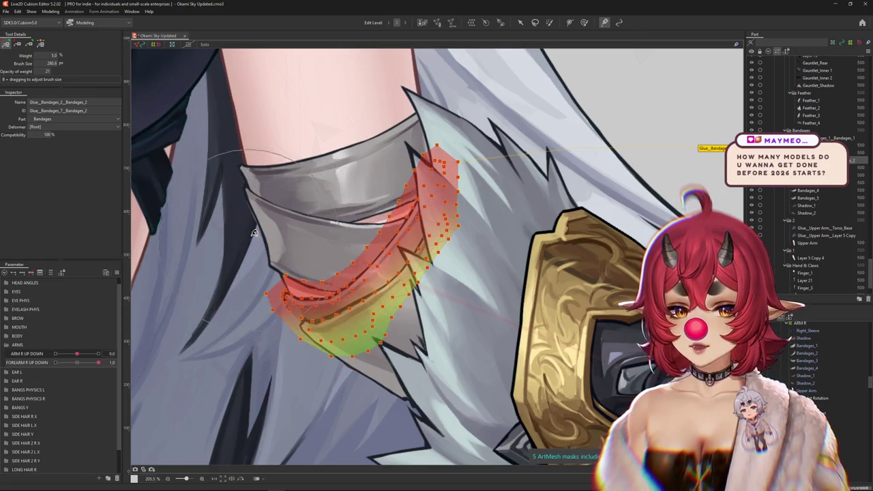
Step: Paint the Bandages_2 glue weights, test the forearm bend, then zoom out to the whole arm
drag(253, 233, 282, 277)
drag(344, 218, 353, 223)
mouse_move(99, 362)
mouse_down()
mouse_move(65, 363)
mouse_move(99, 362)
mouse_up()
drag(235, 352, 296, 318)
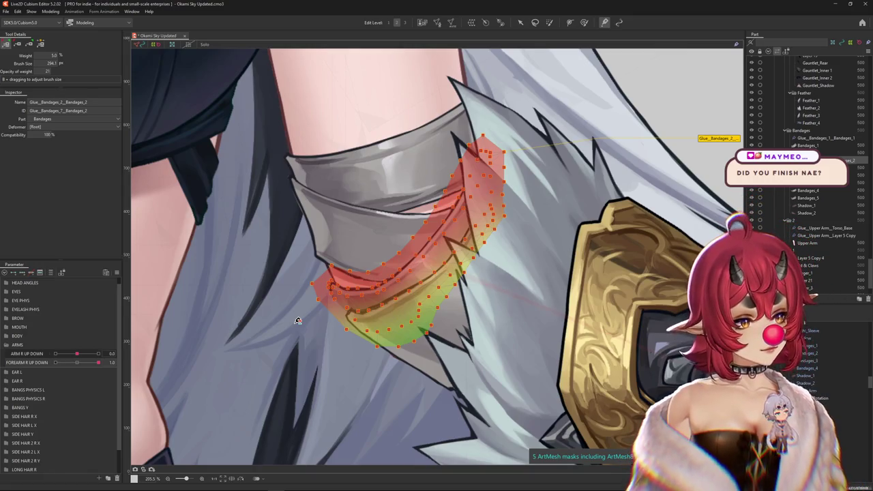
scroll(298, 321, down, 2)
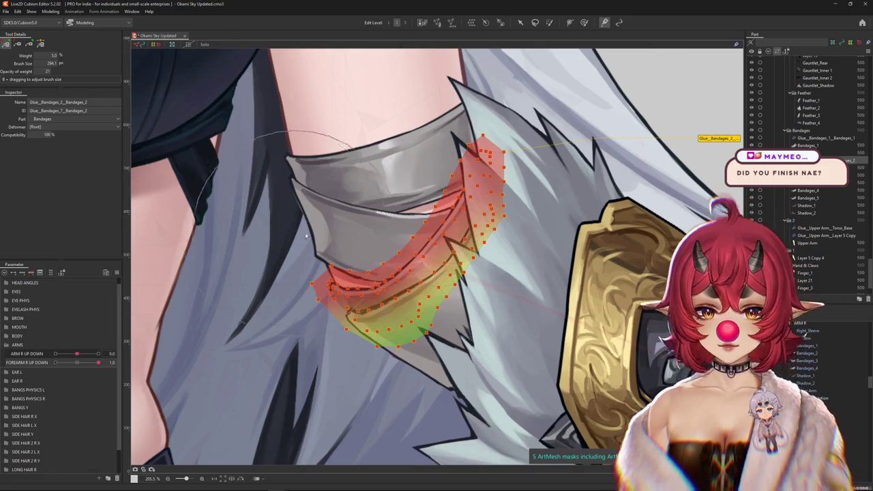
scroll(307, 300, down, 5)
scroll(321, 273, down, 4)
scroll(335, 240, down, 2)
scroll(336, 240, up, 7)
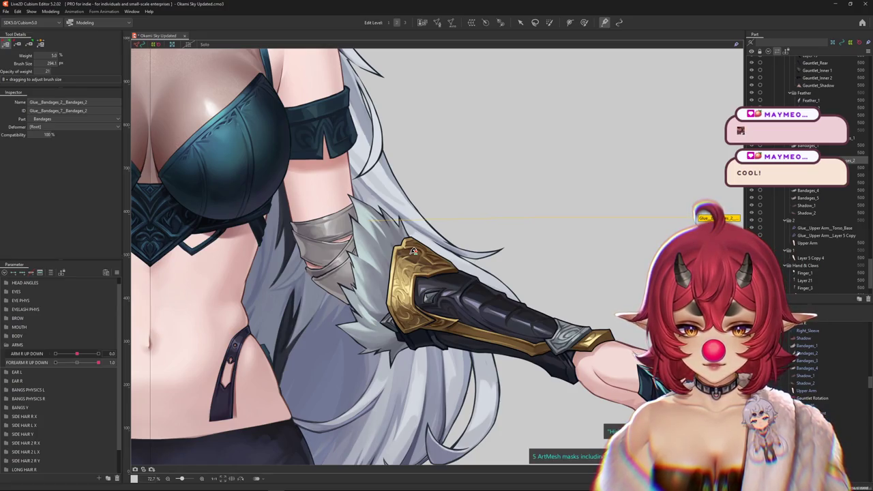
Step: Adjust the glue weight brush size over the Glue_Bandages_2_Bandages_2 seam
scroll(368, 329, up, 5)
drag(368, 329, 363, 306)
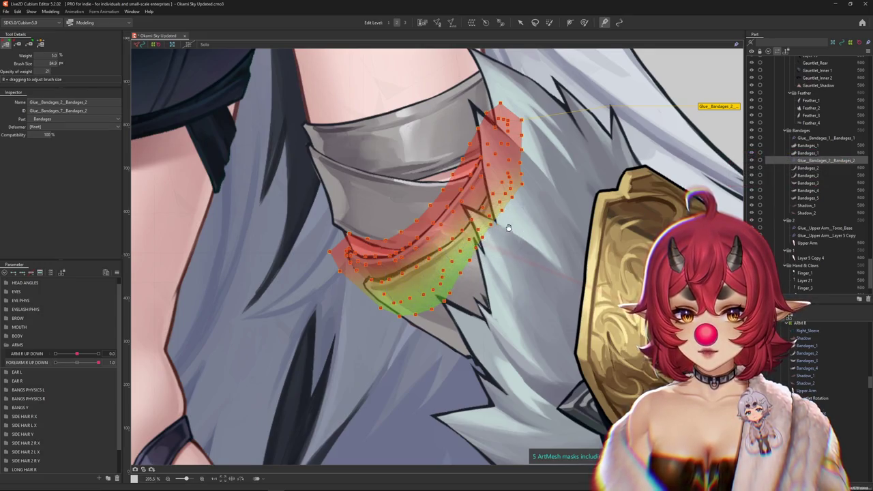
drag(509, 227, 419, 292)
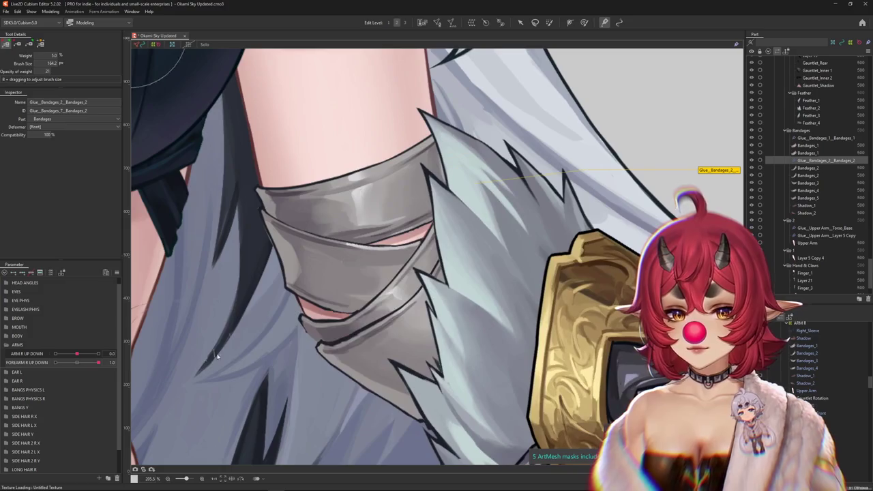
drag(217, 355, 269, 325)
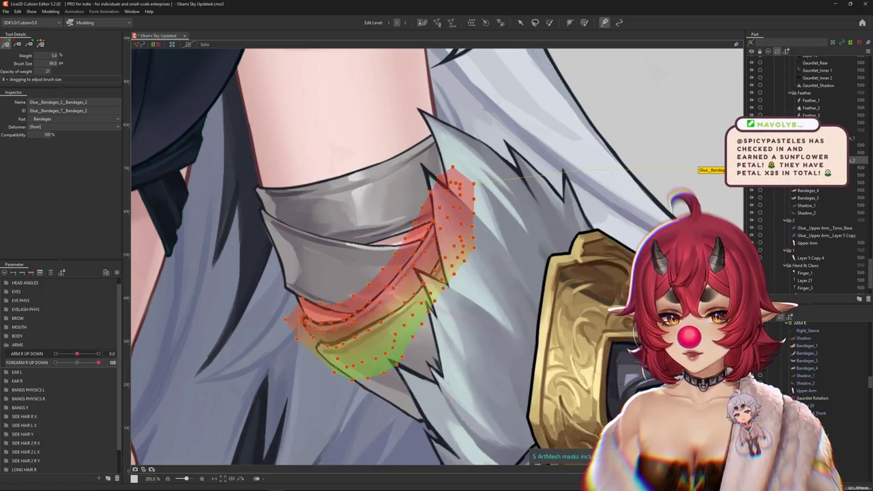
right_click(141, 357)
scroll(247, 344, down, 3)
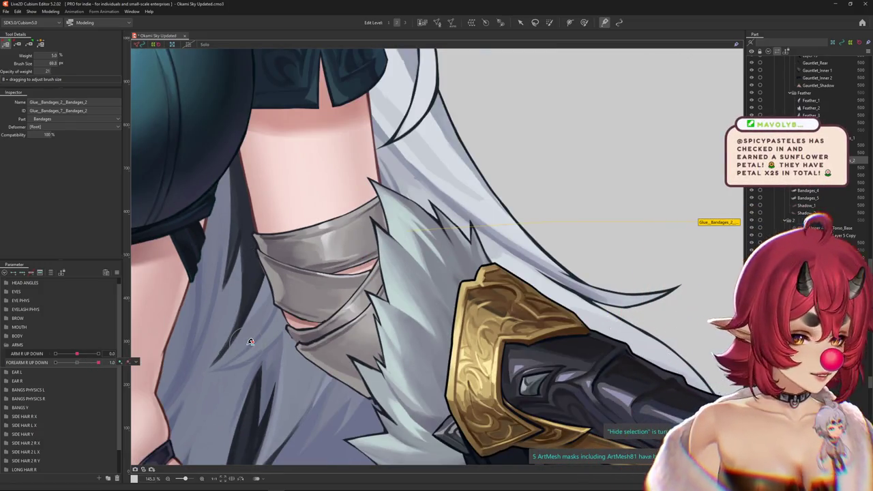
drag(218, 346, 228, 317)
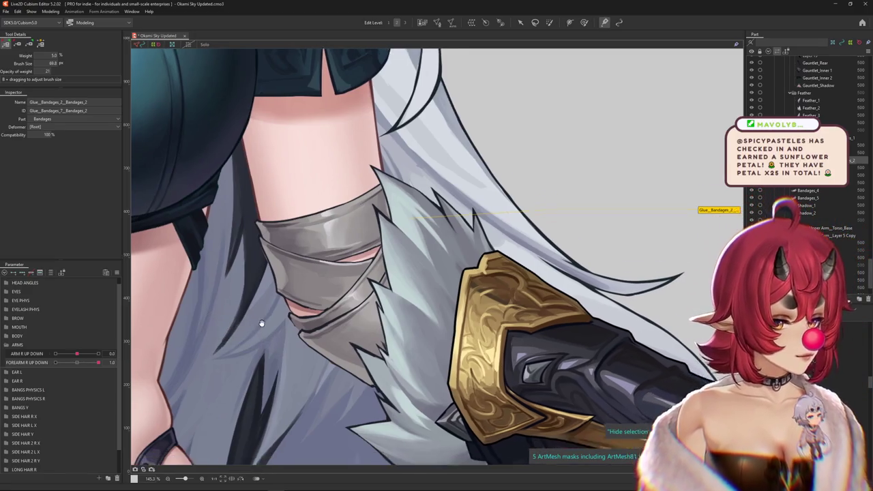
Step: Preview the bandage without the glue overlay, then bend FOREARM R UP DOWN to -1.0
click(127, 362)
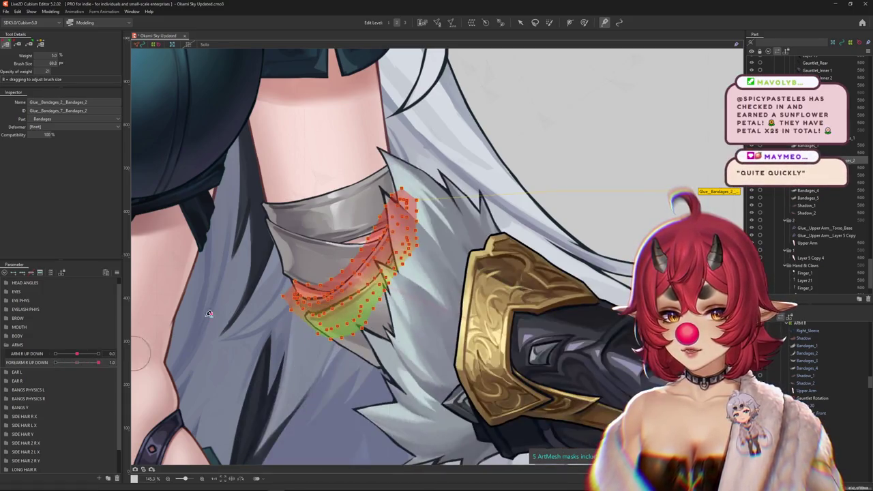
scroll(323, 278, up, 2)
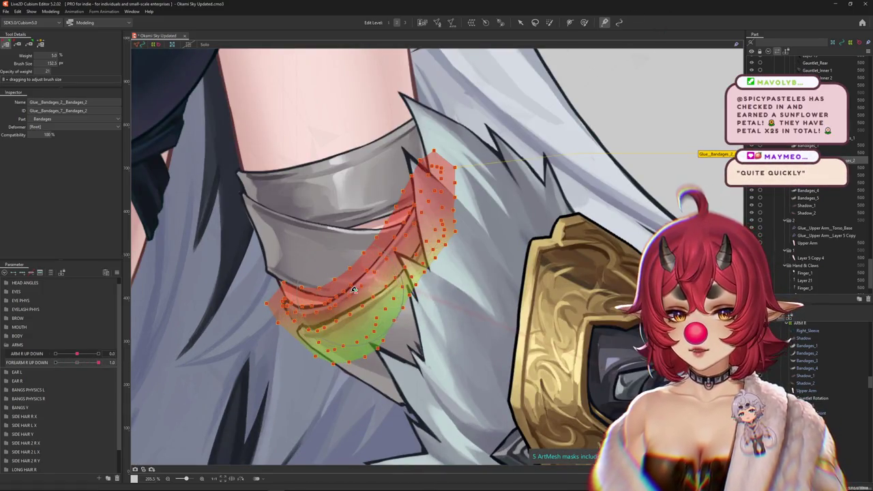
drag(362, 263, 372, 268)
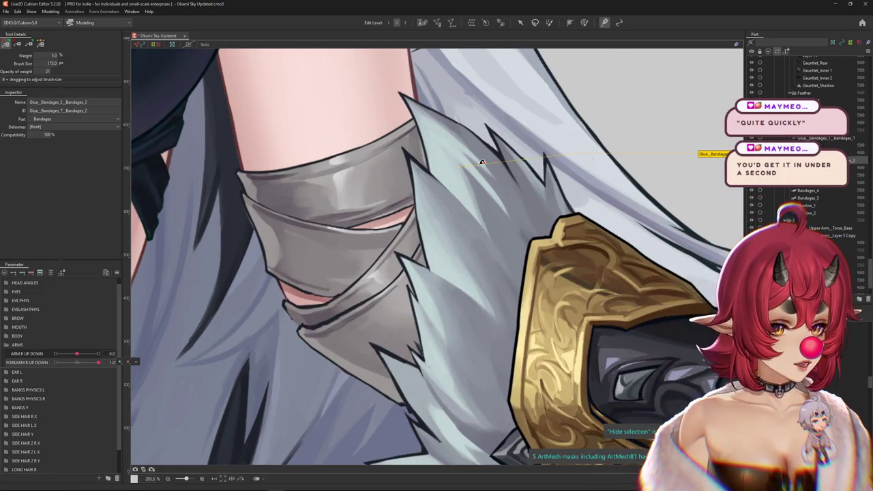
click(584, 23)
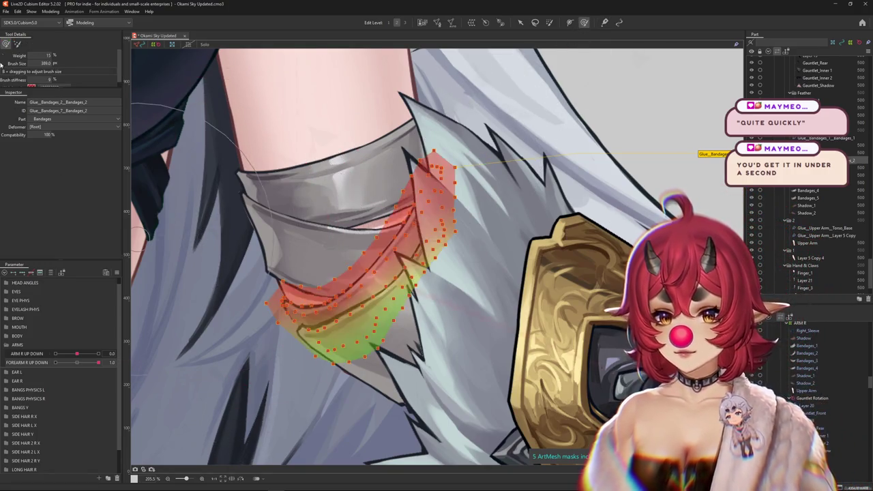
click(355, 266)
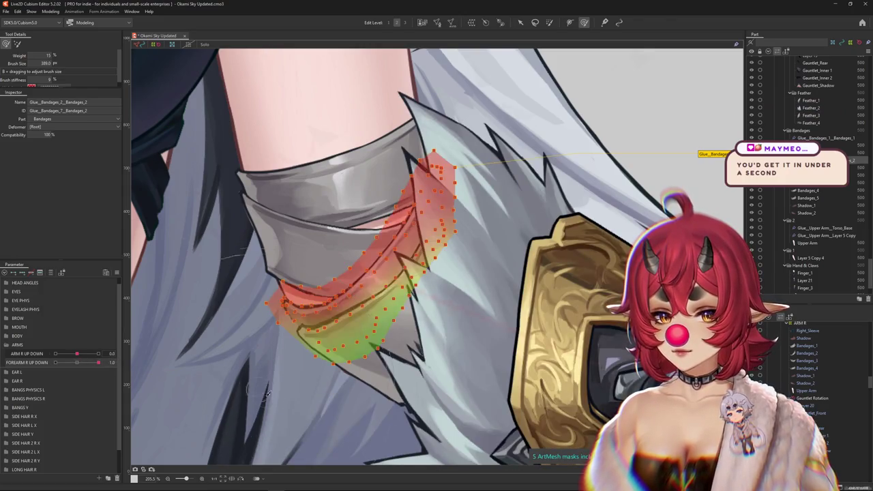
click(605, 22)
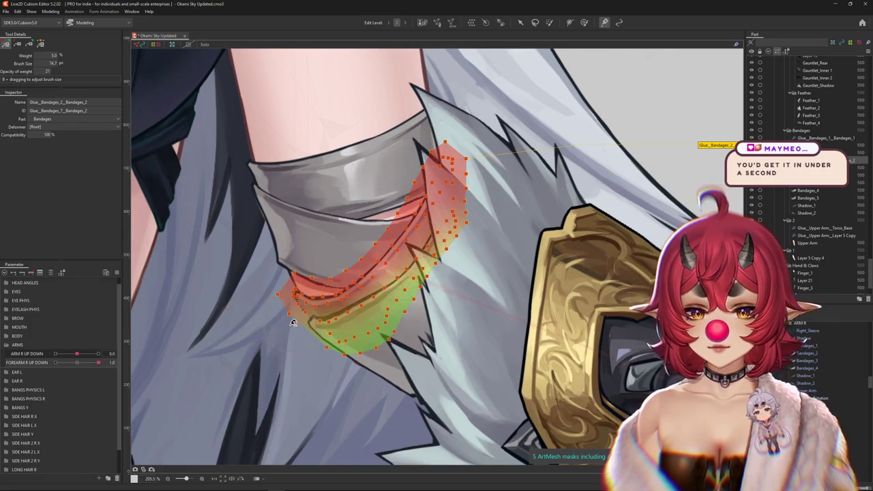
scroll(298, 342, up, 2)
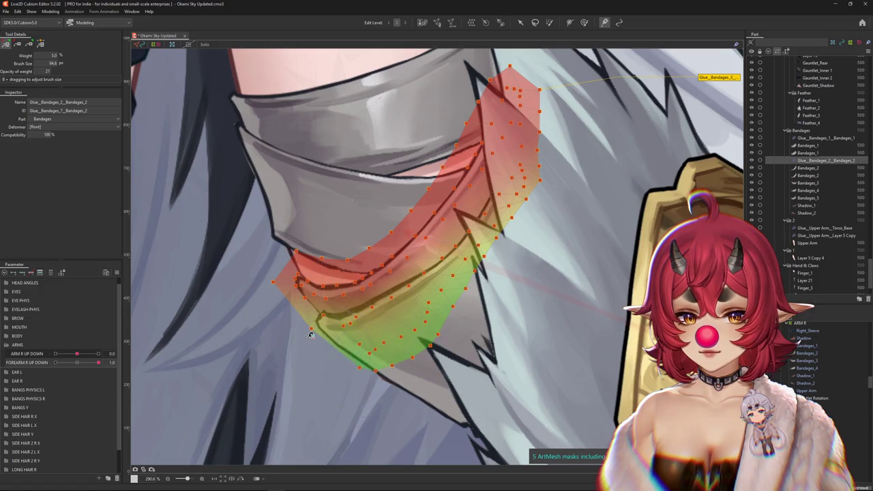
mouse_move(88, 369)
mouse_down()
mouse_move(39, 368)
mouse_move(109, 362)
mouse_move(69, 372)
mouse_up()
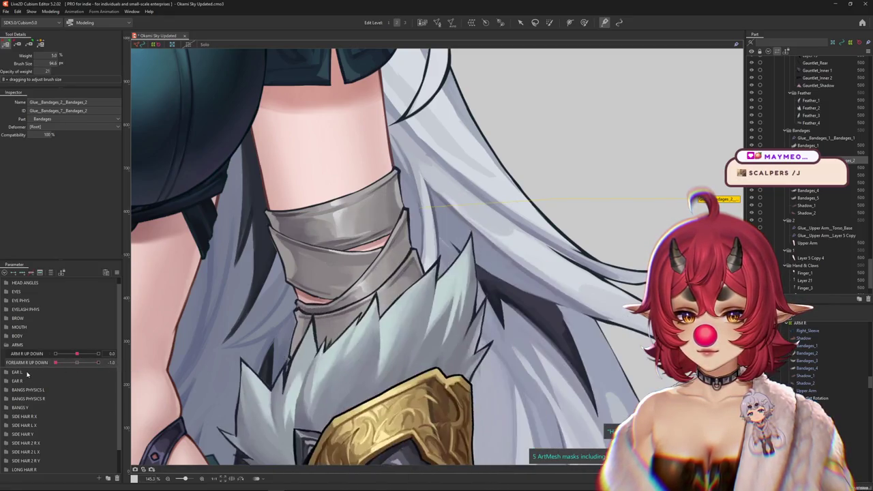
Step: Select the Bandages_3 layer from the stacked layers and enter Edit Mesh mode
click(359, 258)
right_click(334, 278)
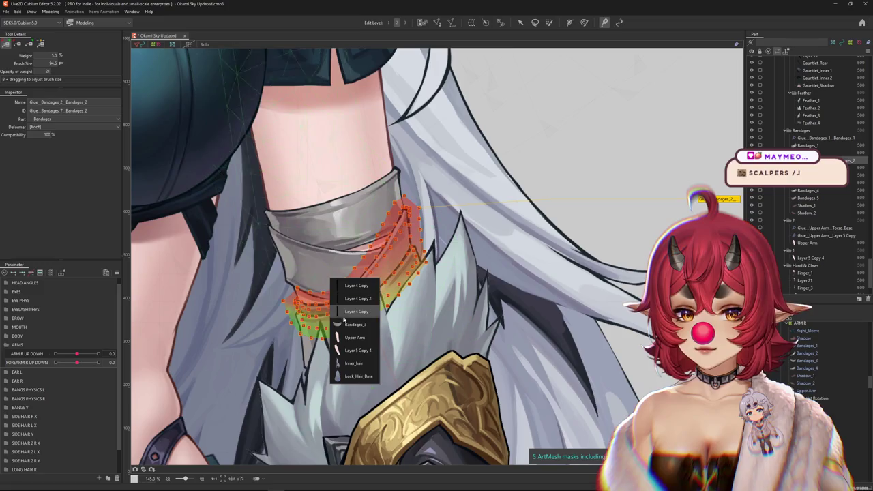
click(344, 332)
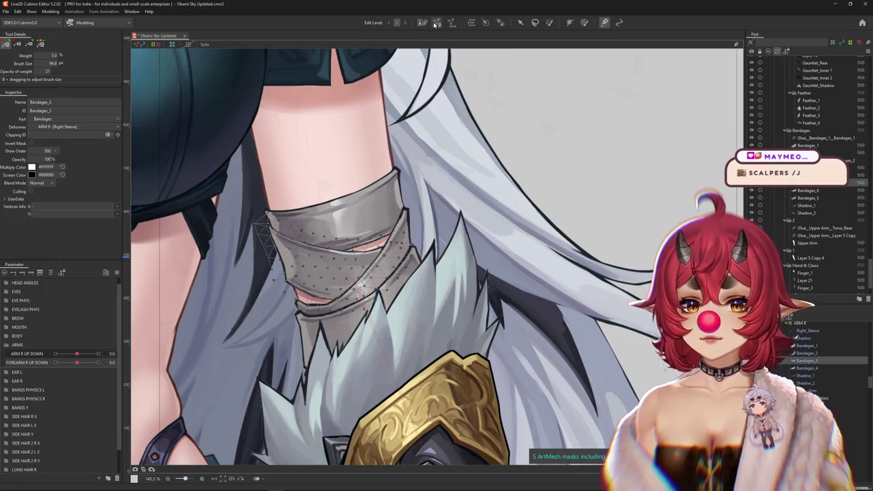
click(438, 22)
scroll(365, 300, up, 5)
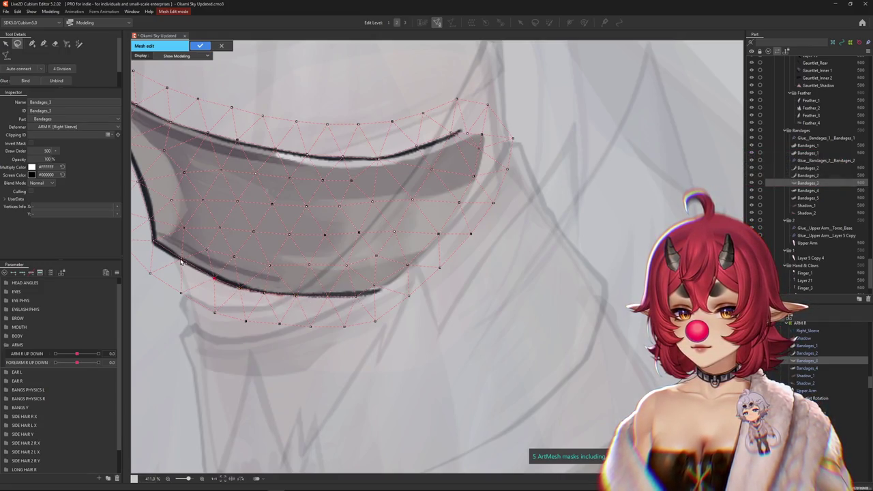
Step: Frame the bandage's left end and switch to the manual vertex pen tool
drag(167, 259, 270, 307)
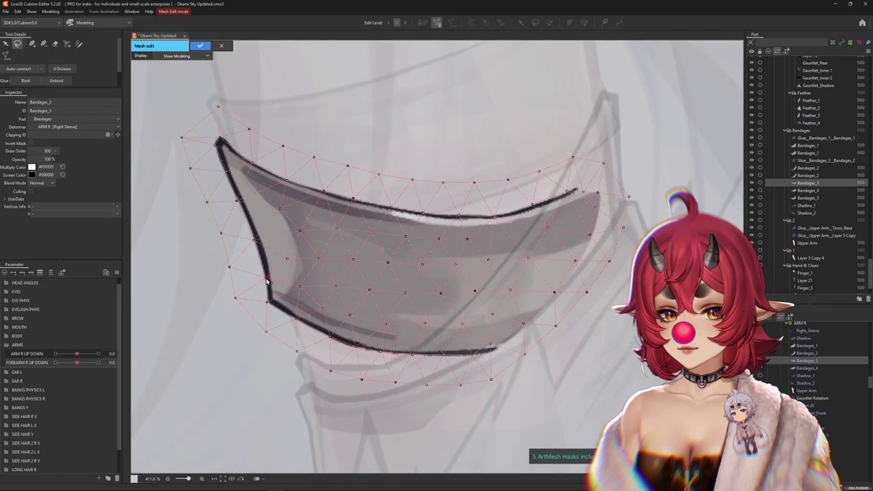
drag(225, 180, 258, 265)
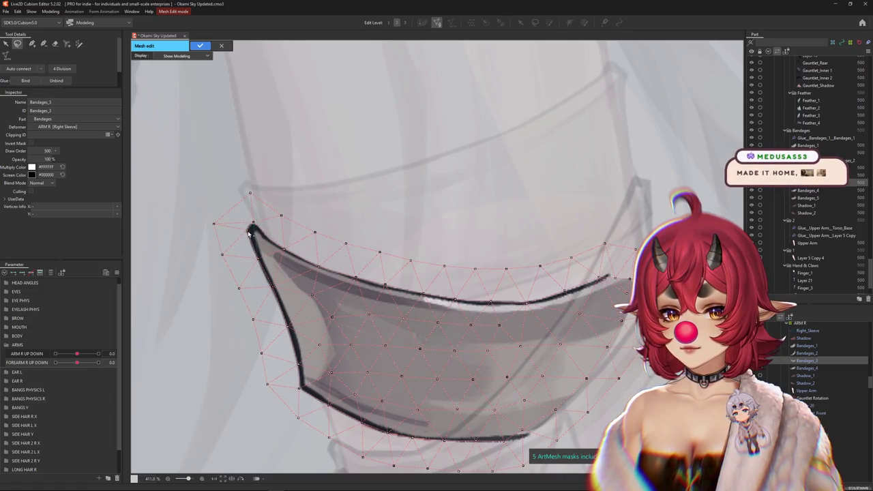
click(31, 43)
scroll(227, 200, up, 2)
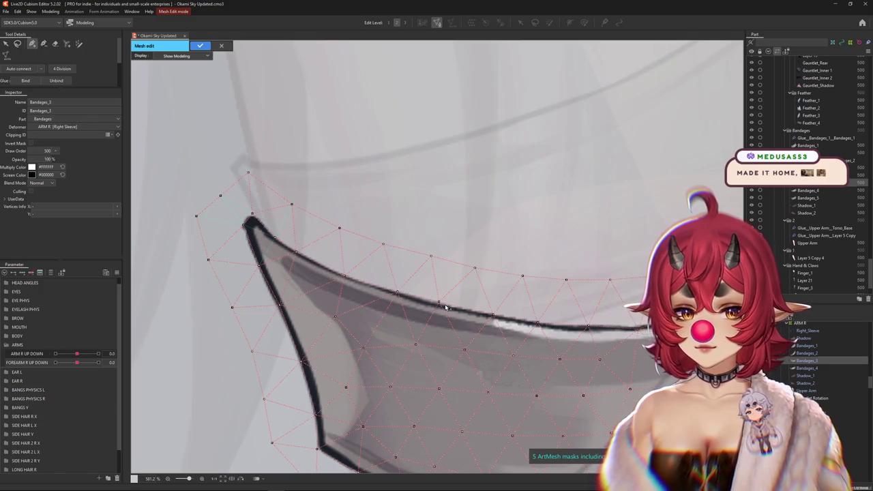
mouse_move(347, 280)
mouse_down()
mouse_move(344, 315)
mouse_move(359, 325)
mouse_up()
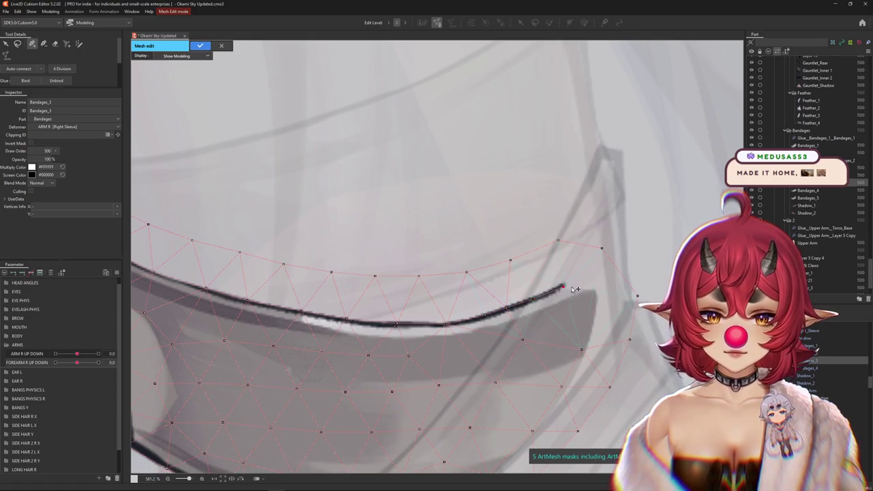
Step: Add a vertex at the bandage's right tip, then move to its left corner
click(598, 289)
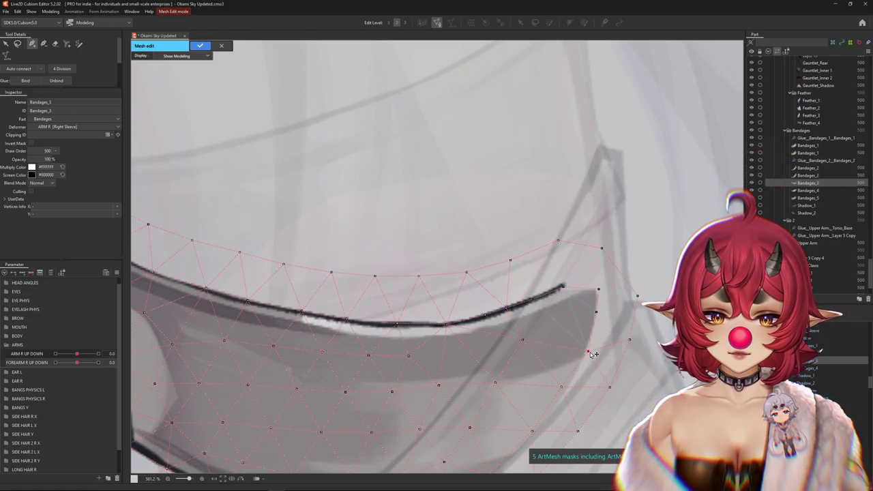
drag(549, 397, 496, 334)
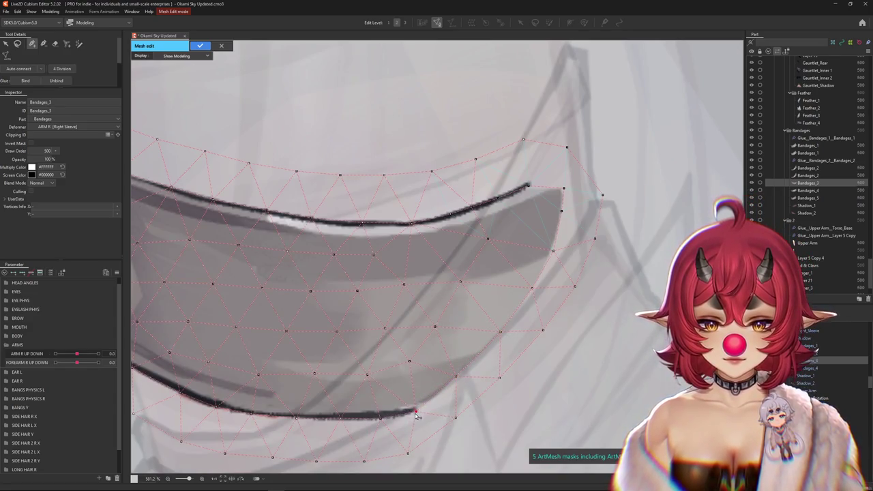
scroll(380, 411, up, 3)
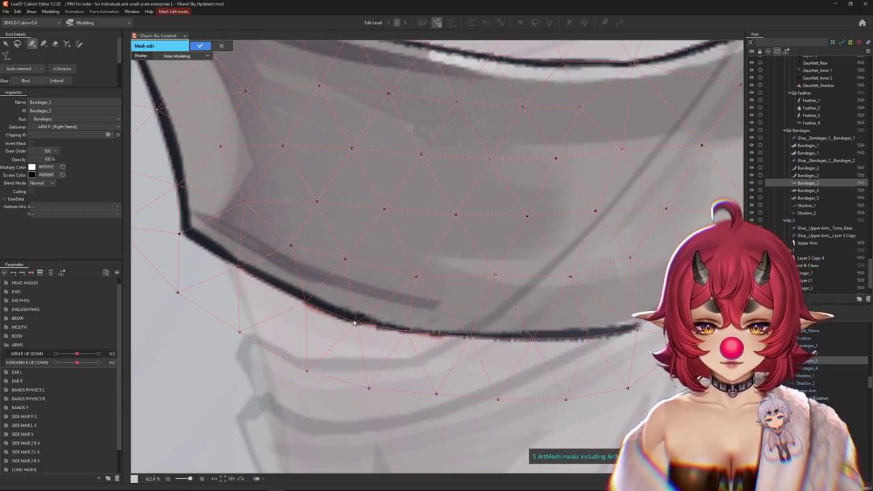
mouse_move(312, 302)
mouse_down()
mouse_move(351, 328)
mouse_move(389, 335)
mouse_move(399, 318)
mouse_up()
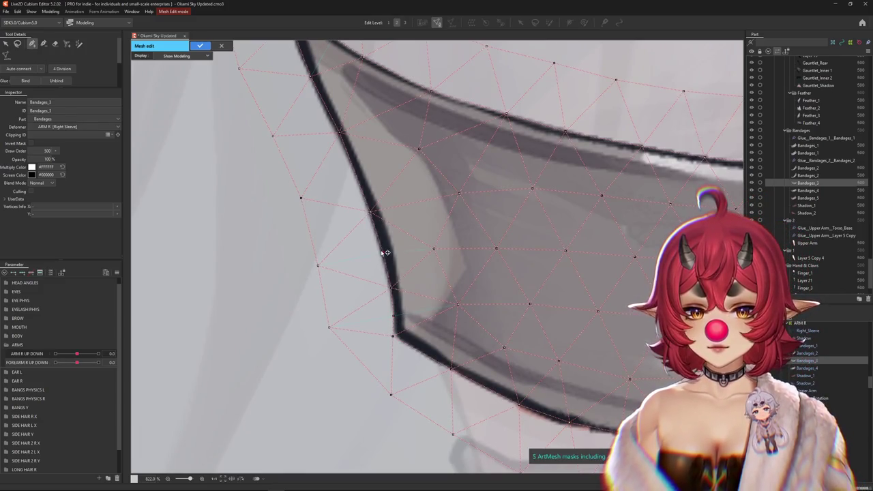
scroll(449, 371, down, 5)
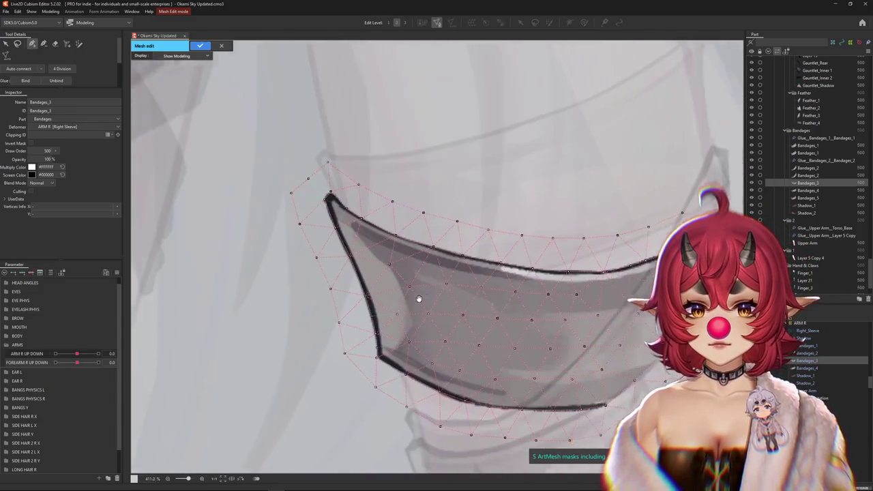
scroll(467, 311, up, 1)
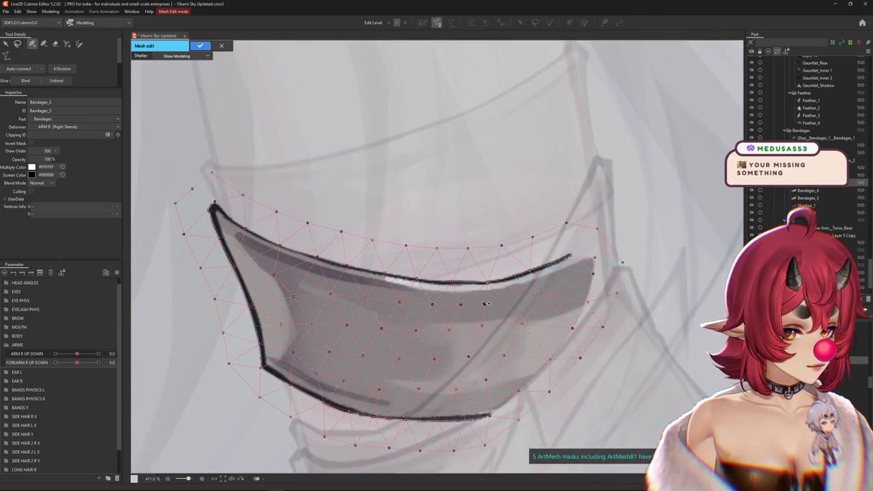
Step: Return to the pen tool and magnify the stroke's right tip for vertex placement
key(p)
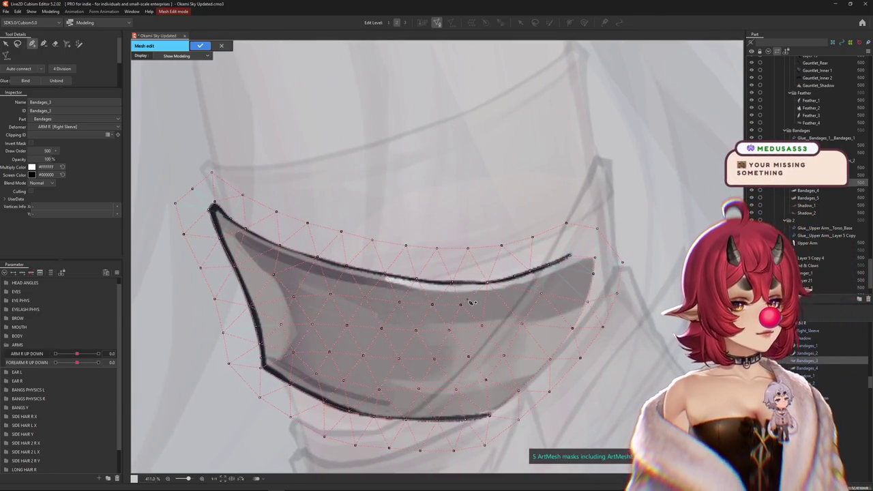
scroll(571, 260, up, 2)
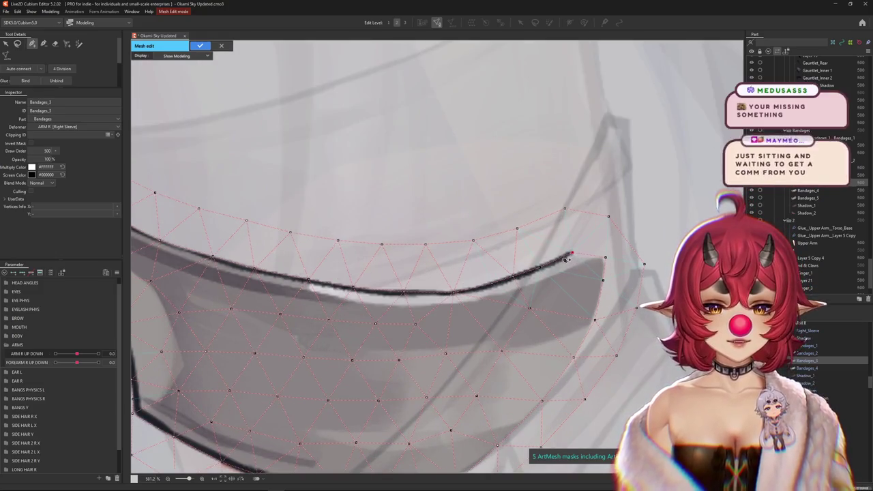
drag(413, 270, 501, 263)
scroll(501, 263, up, 2)
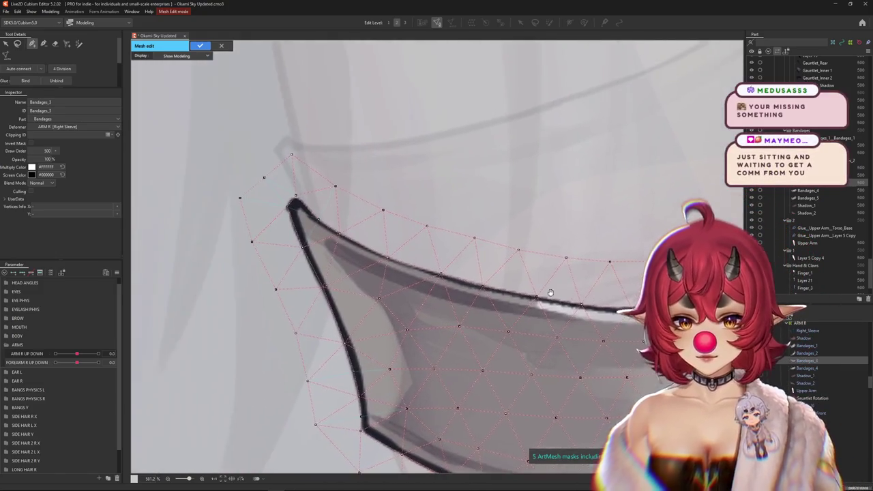
scroll(481, 259, up, 2)
scroll(464, 287, up, 2)
scroll(447, 311, up, 1)
mouse_move(447, 311)
mouse_down()
mouse_move(522, 298)
mouse_move(494, 269)
mouse_up()
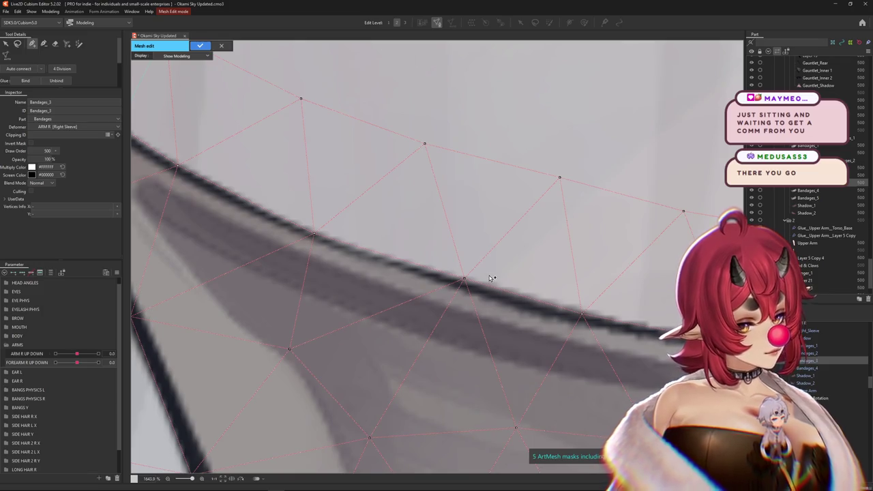
Step: Finish tracing the bandage's lower edge and apply the Bandages_3 mesh edit
scroll(490, 278, down, 3)
scroll(409, 286, down, 1)
scroll(354, 298, down, 1)
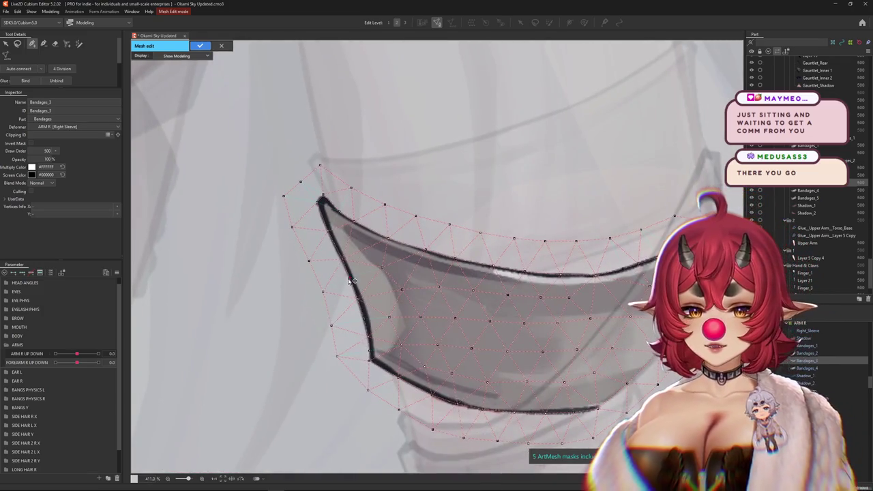
scroll(354, 282, up, 2)
scroll(343, 271, down, 1)
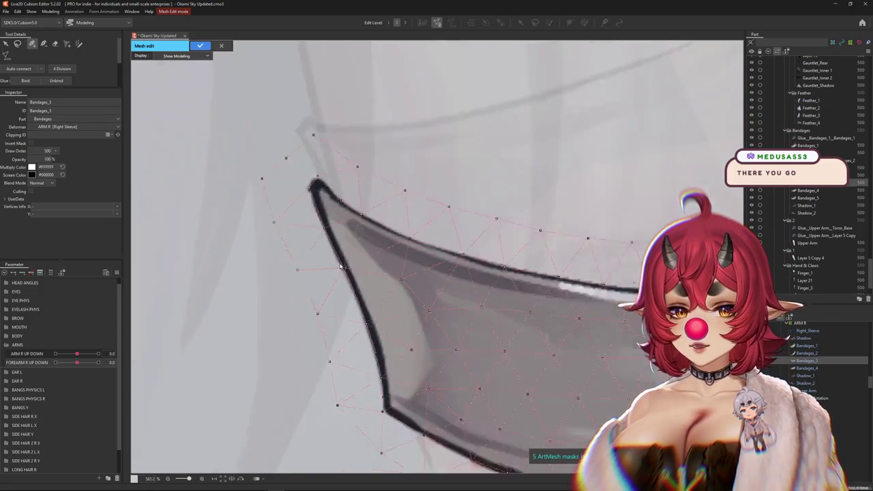
scroll(383, 287, down, 1)
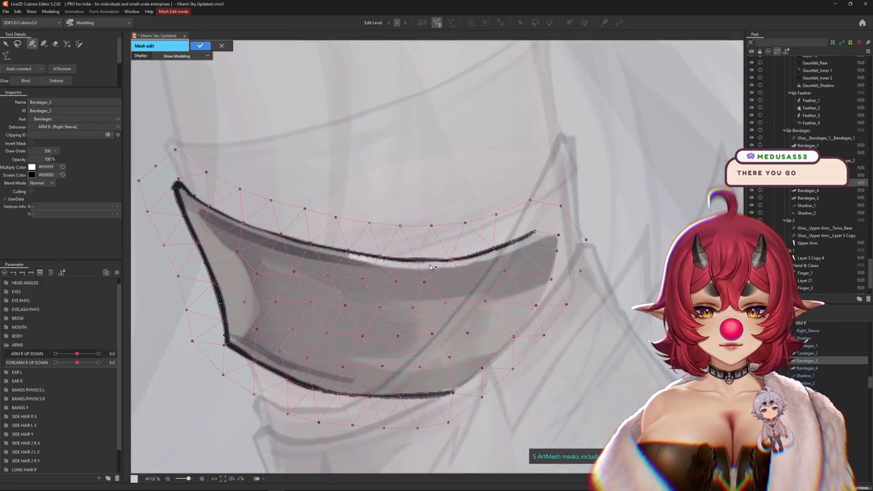
scroll(478, 309, up, 2)
scroll(413, 305, down, 3)
drag(414, 305, 453, 283)
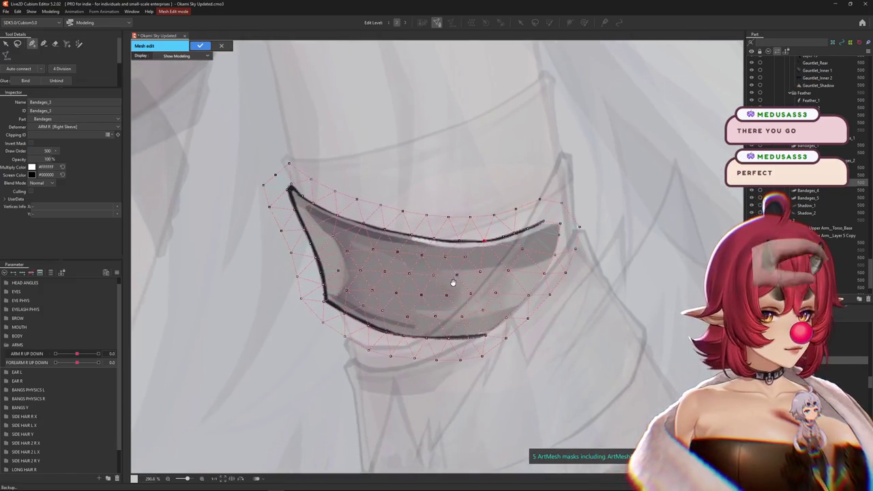
scroll(456, 285, down, 2)
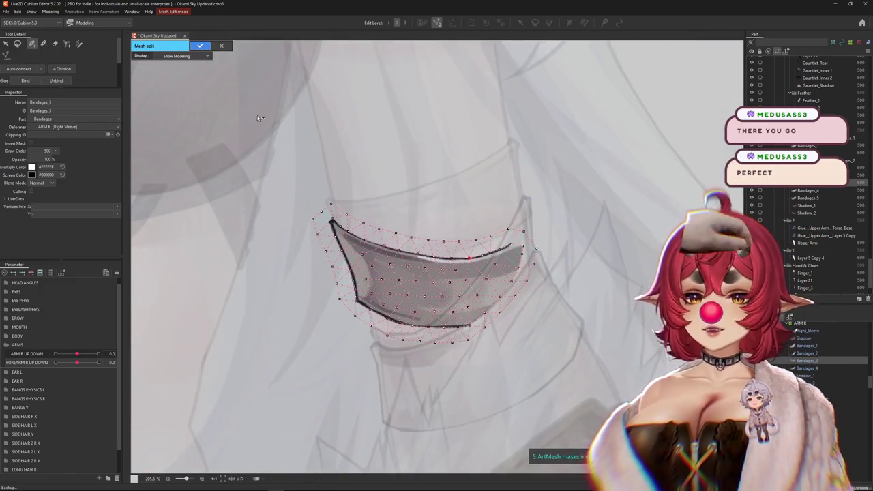
scroll(346, 319, up, 4)
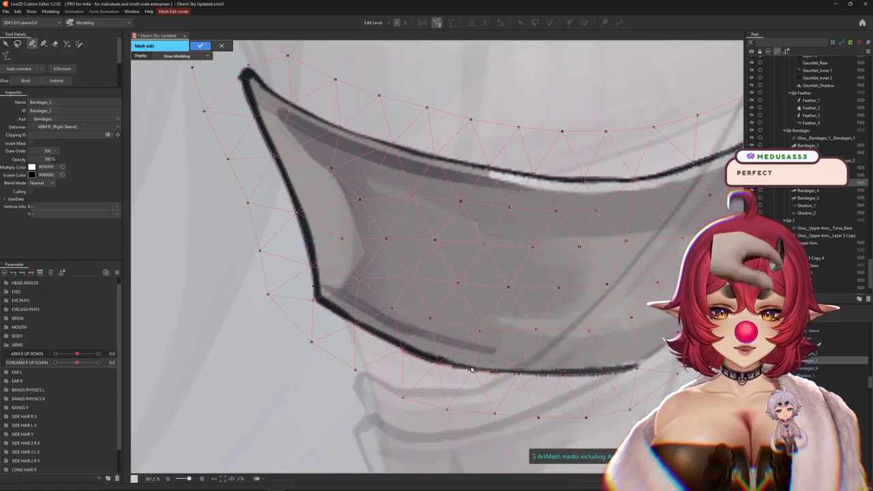
drag(521, 374, 462, 360)
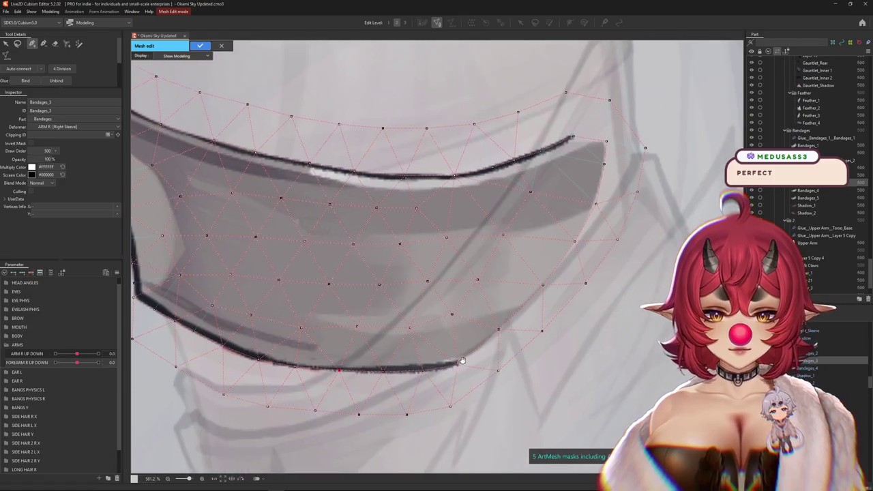
scroll(568, 259, down, 3)
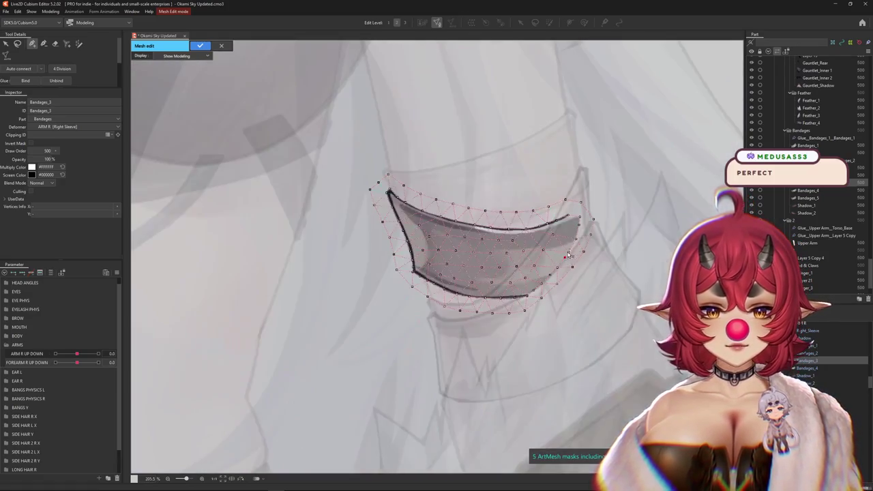
click(200, 45)
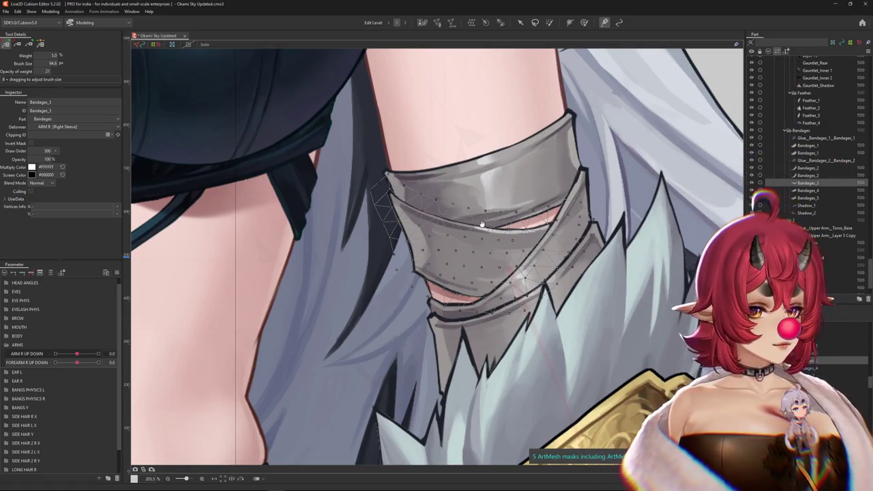
Step: Paste a duplicate of Bandages_3 and glue both copies' vertices as Glue_Bandages_3_Bandages_3
drag(517, 239, 451, 242)
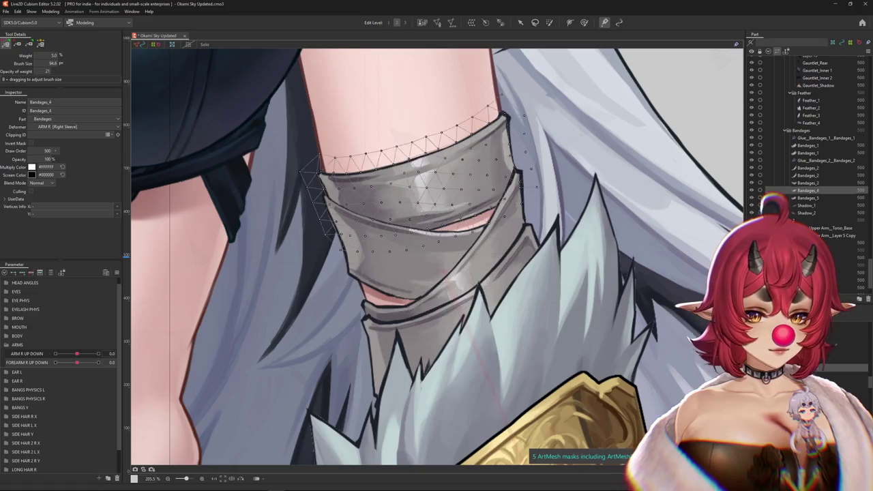
key(ctrl+v)
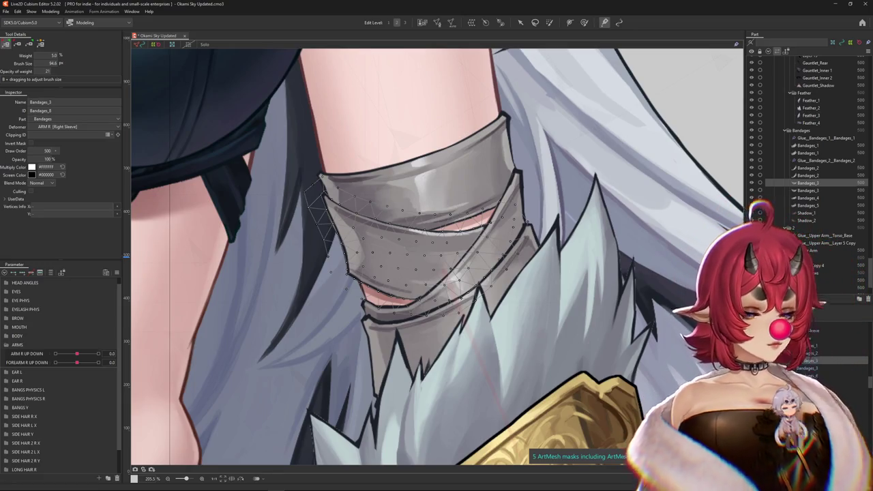
ctrl+click(808, 191)
click(437, 22)
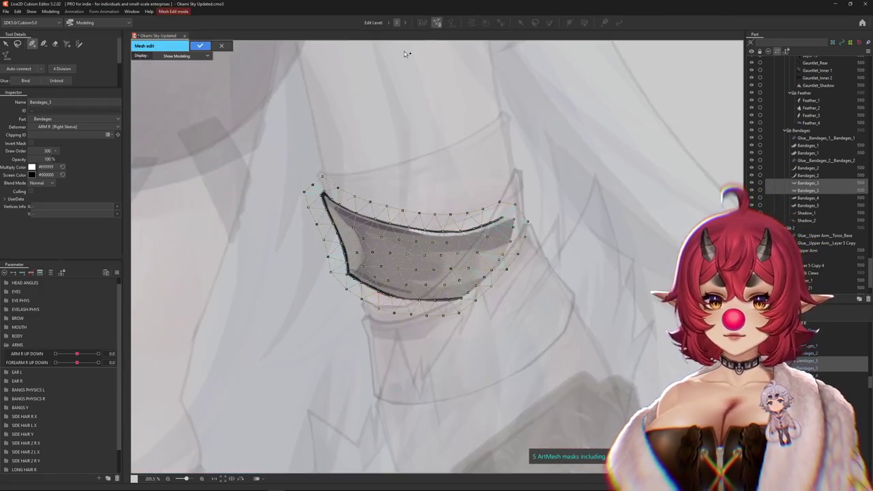
key(ctrl+a)
click(202, 46)
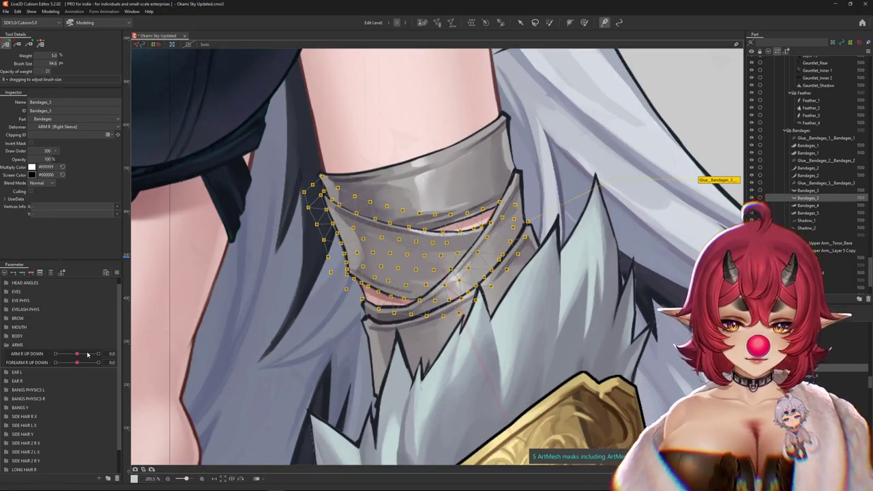
Step: Select the glue joining the two Bandages_3 copies, with the arm parameters shown again
right_click(117, 354)
click(54, 339)
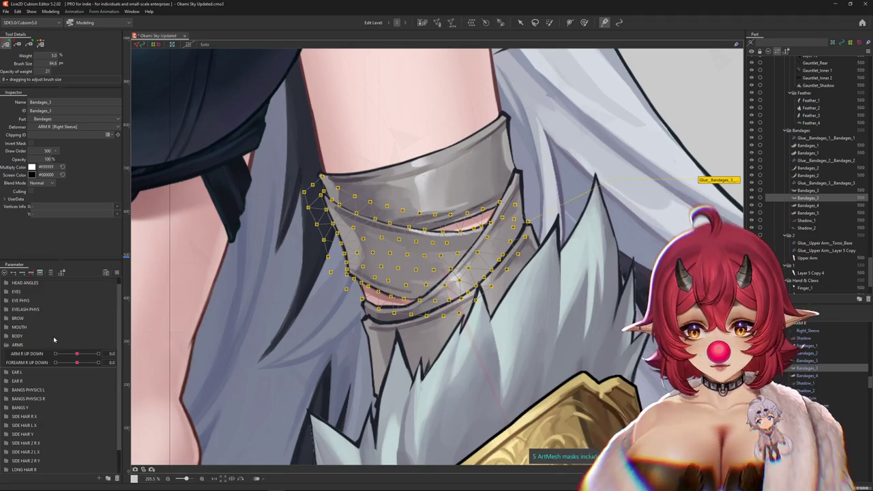
click(17, 345)
scroll(403, 301, down, 4)
scroll(403, 293, down, 2)
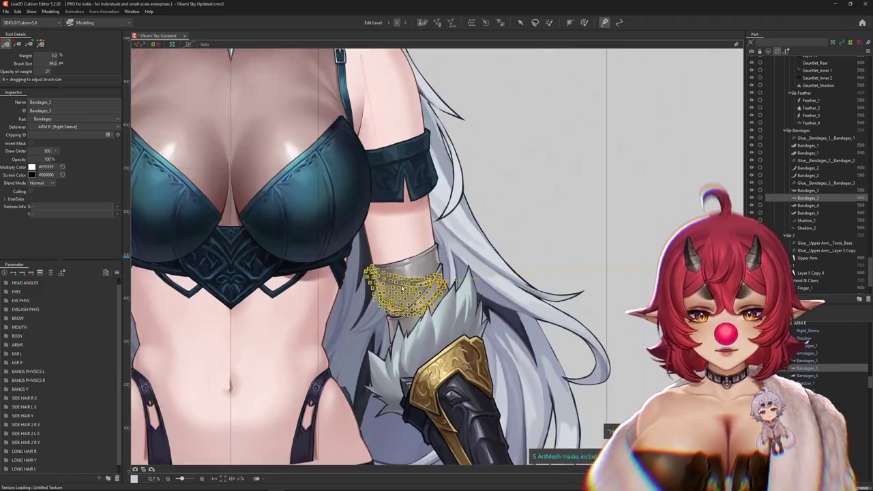
scroll(402, 289, up, 4)
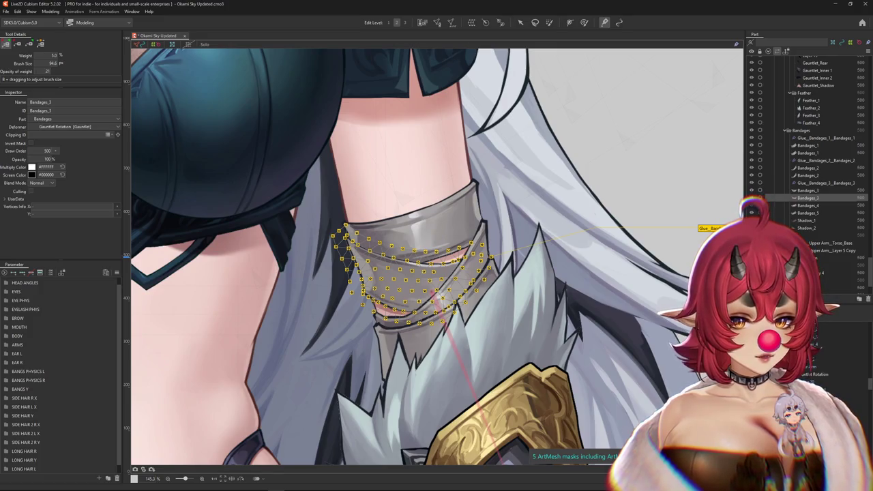
drag(657, 304, 653, 334)
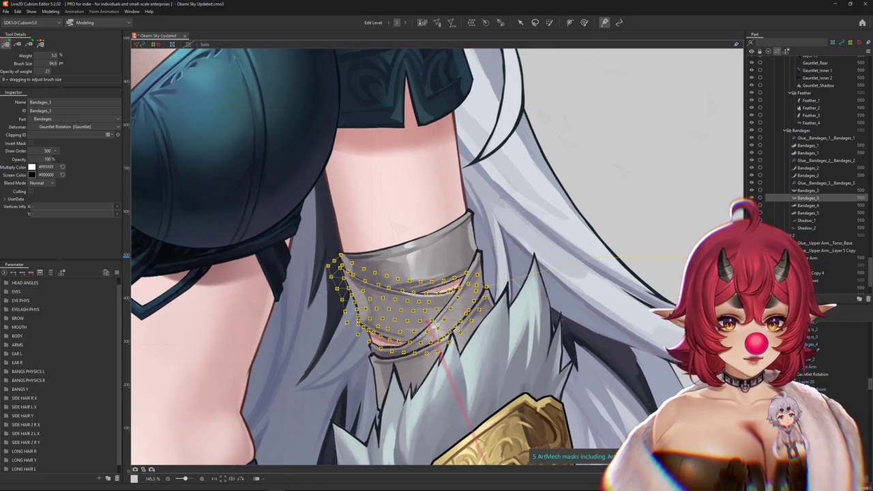
click(601, 271)
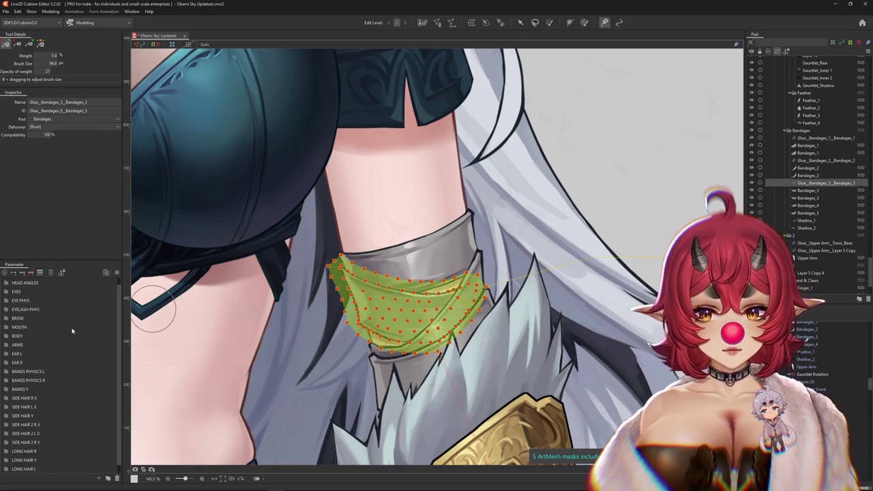
scroll(71, 331, up, 1)
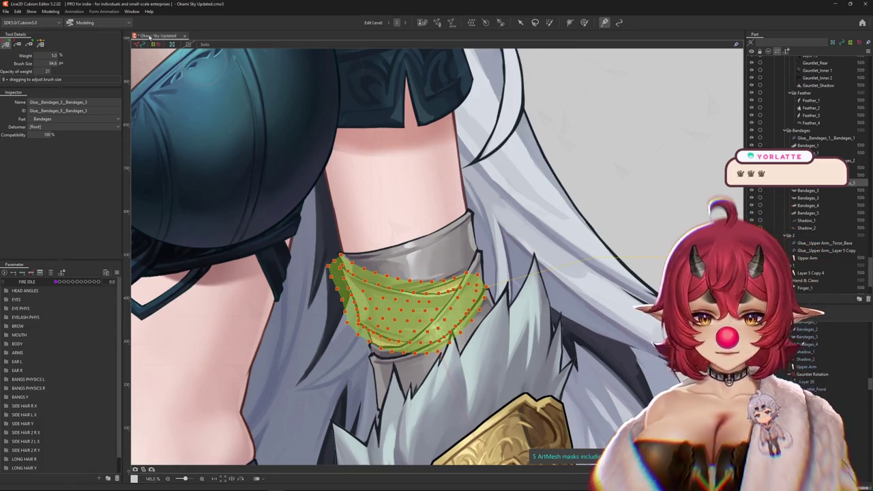
click(8, 352)
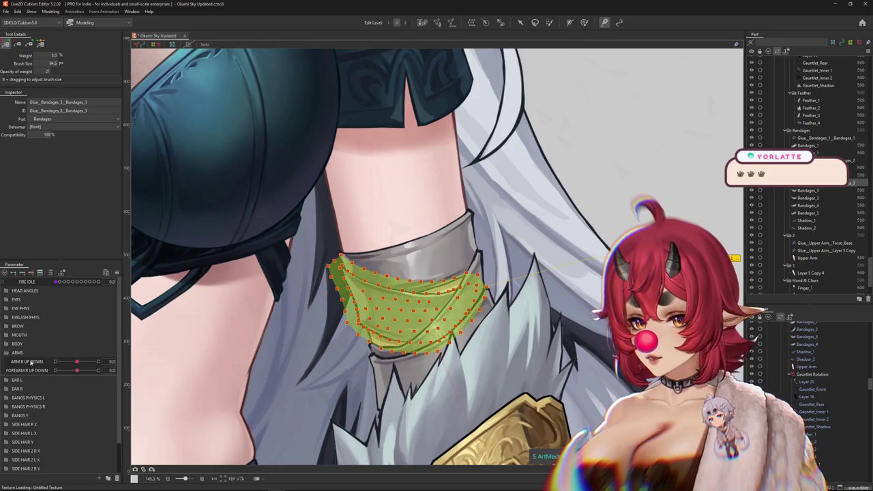
Step: Raise the forearm and paint glue weight along the bandage's top-left side
drag(76, 371, 98, 371)
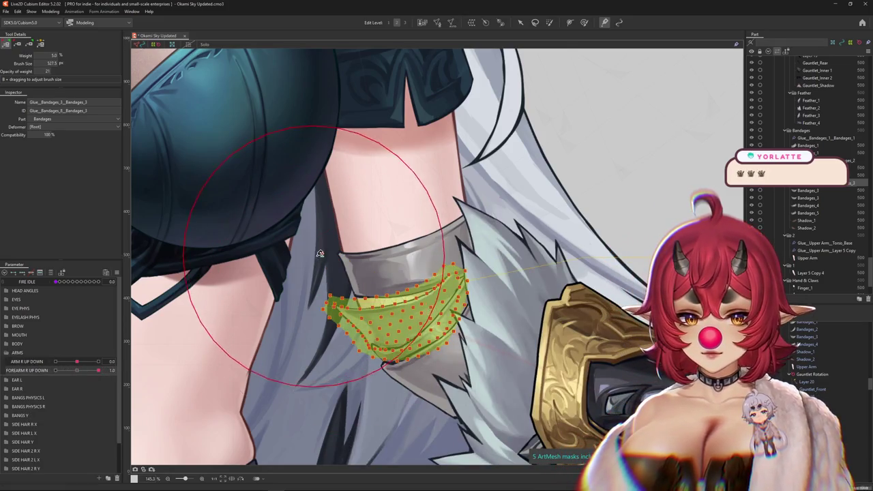
drag(318, 240, 438, 203)
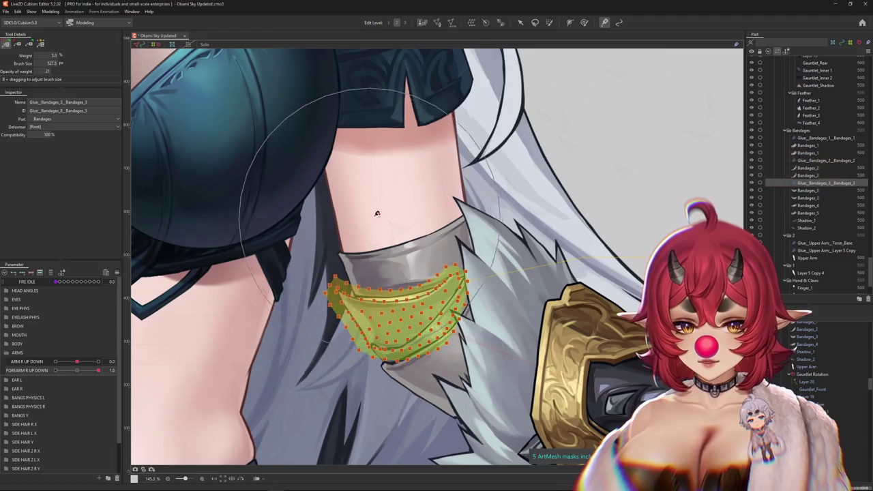
drag(337, 232, 459, 204)
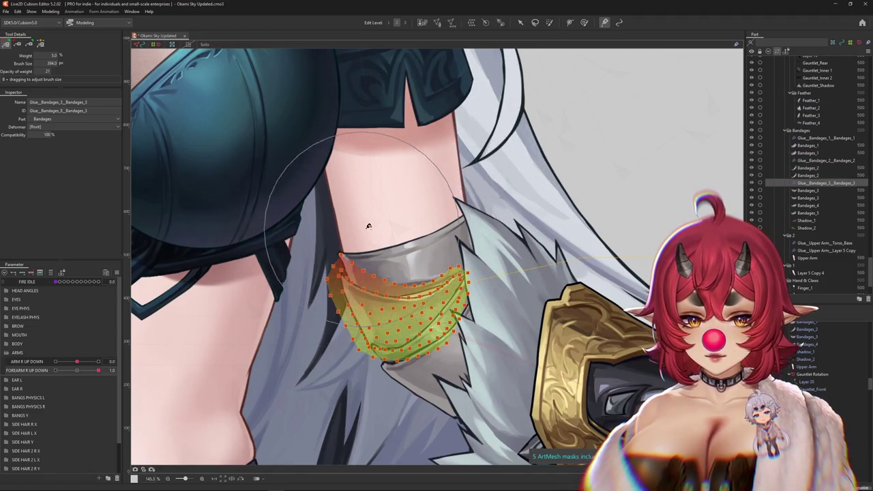
drag(459, 203, 318, 237)
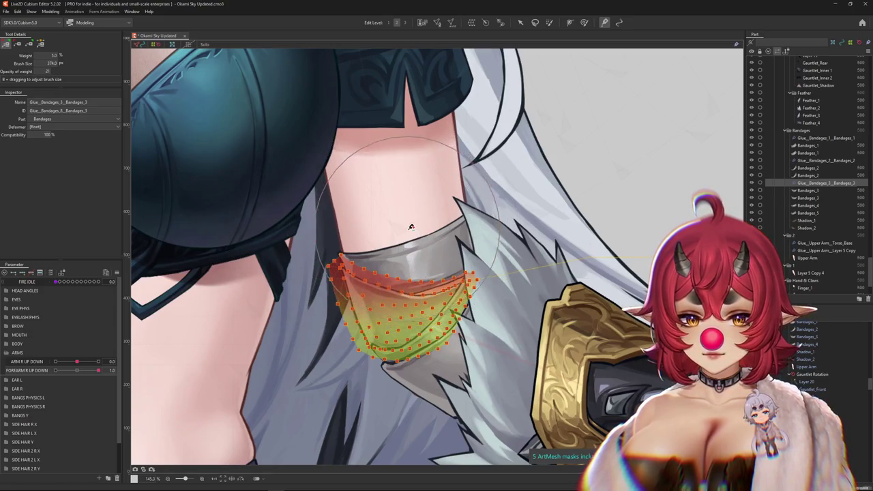
mouse_move(423, 234)
mouse_down()
mouse_move(425, 255)
mouse_move(450, 217)
mouse_up()
Step: Enlarge the brush and test the glue by sweeping FOREARM R UP DOWN back to rest
drag(98, 370, 102, 369)
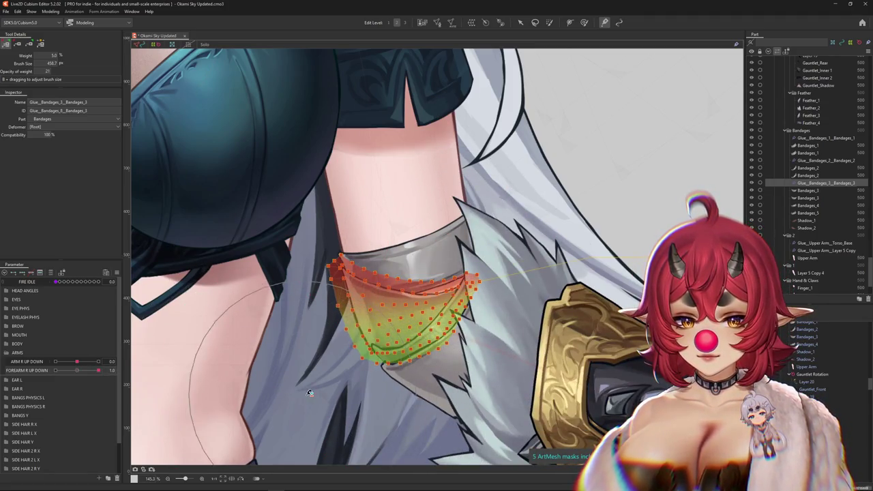
click(75, 373)
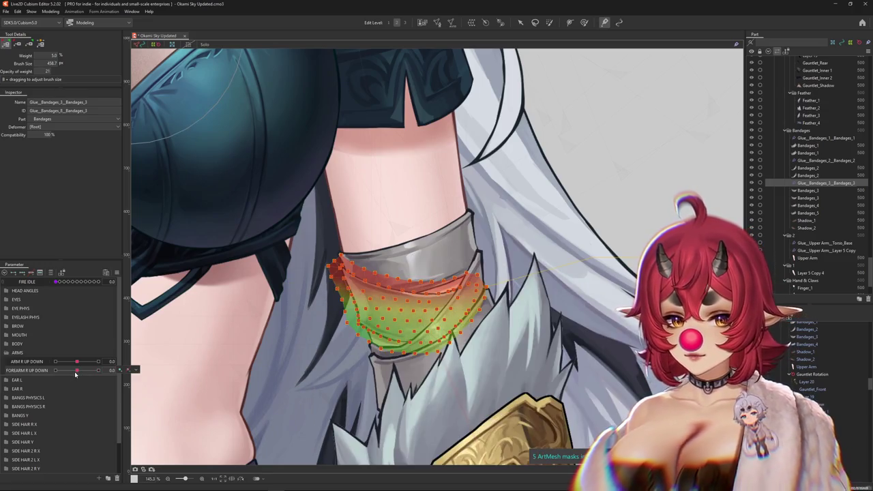
drag(75, 373, 114, 372)
drag(399, 426, 434, 359)
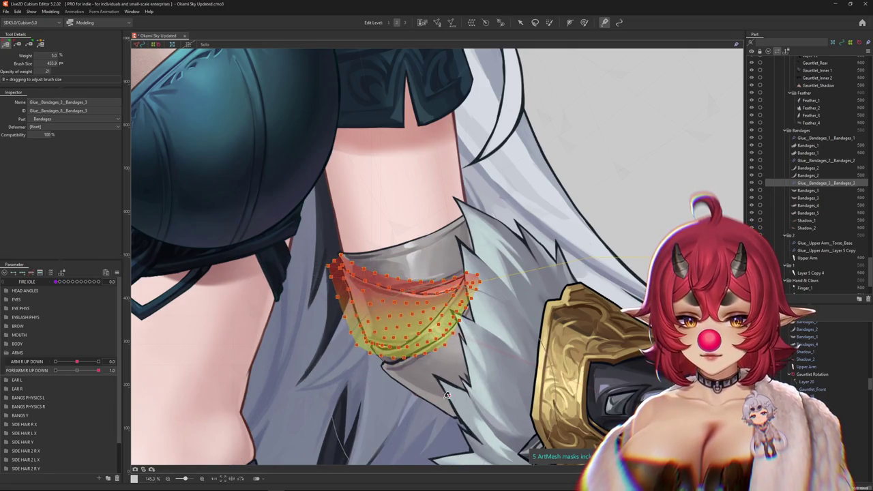
mouse_move(98, 370)
mouse_down()
mouse_move(87, 370)
mouse_move(146, 371)
mouse_move(79, 371)
mouse_move(101, 370)
mouse_up()
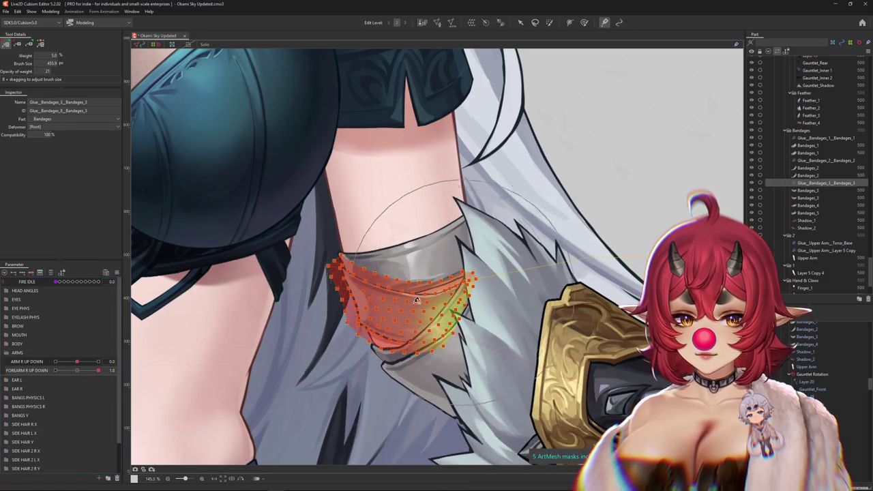
drag(98, 371, 80, 373)
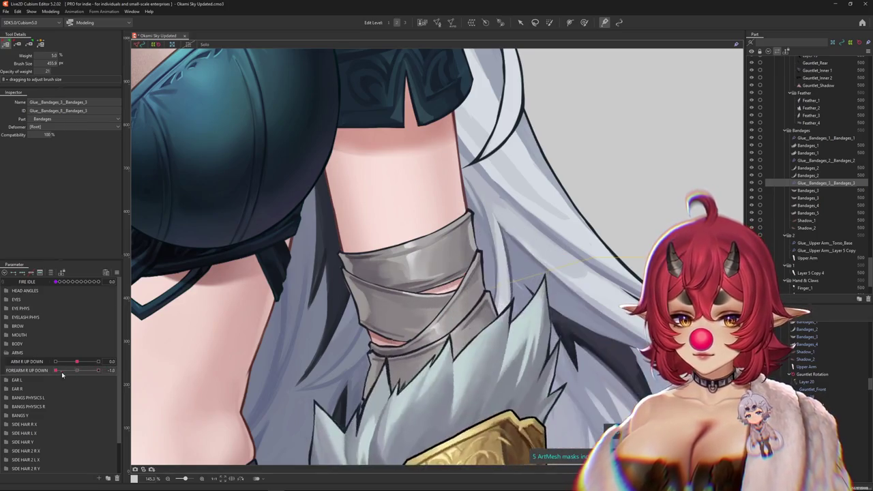
Step: Delete the Bandages_3 glue and clear the selection
click(119, 371)
click(813, 185)
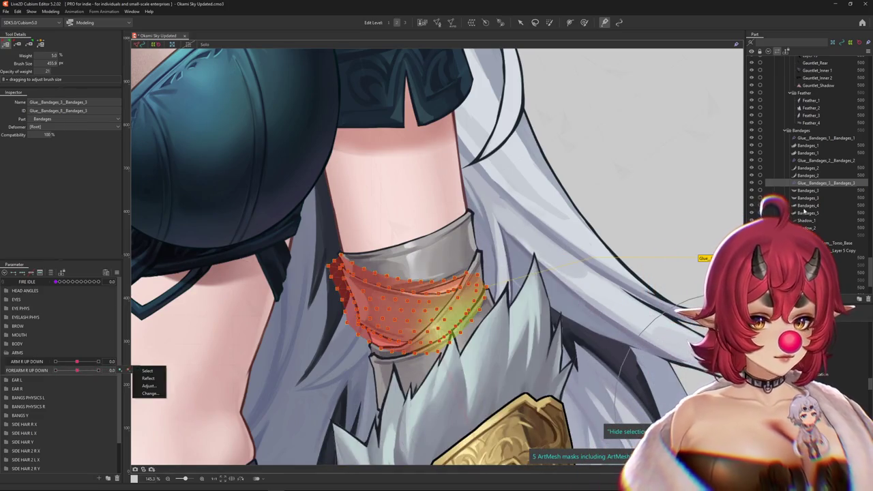
key(Delete)
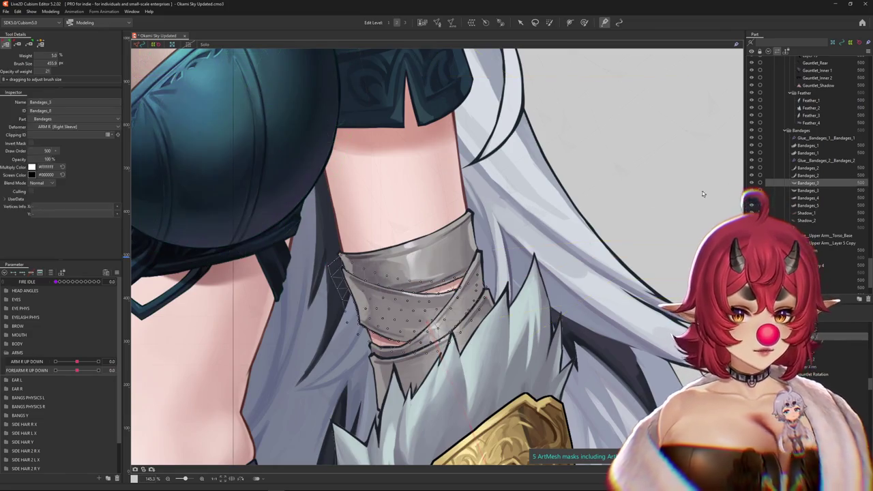
click(640, 199)
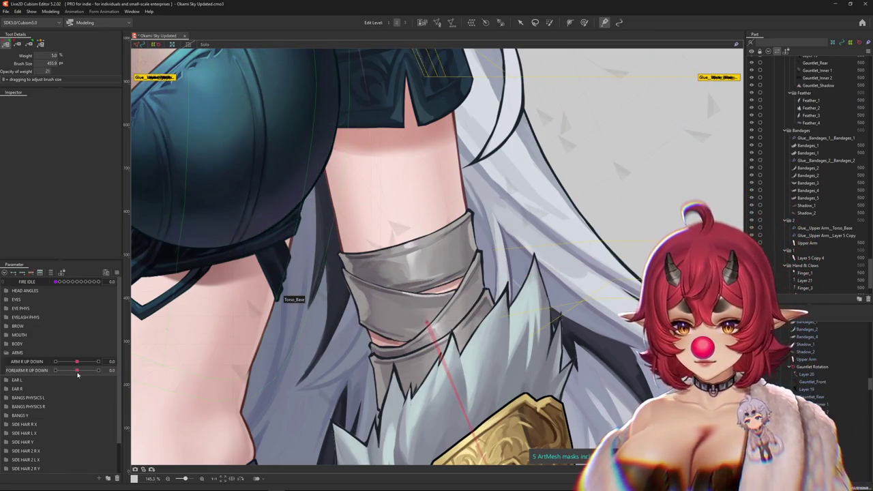
click(120, 370)
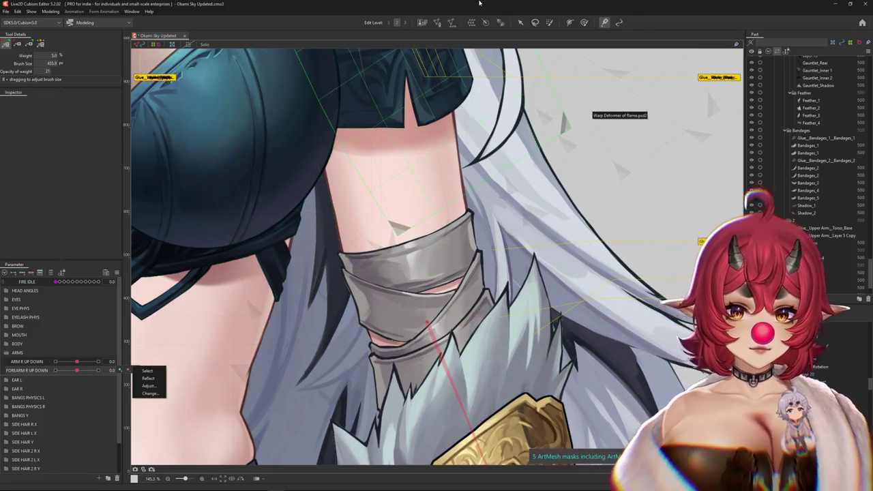
Step: Select Bandages_3 and sweep FOREARM R UP DOWN through its full range to check the wraps
right_click(408, 309)
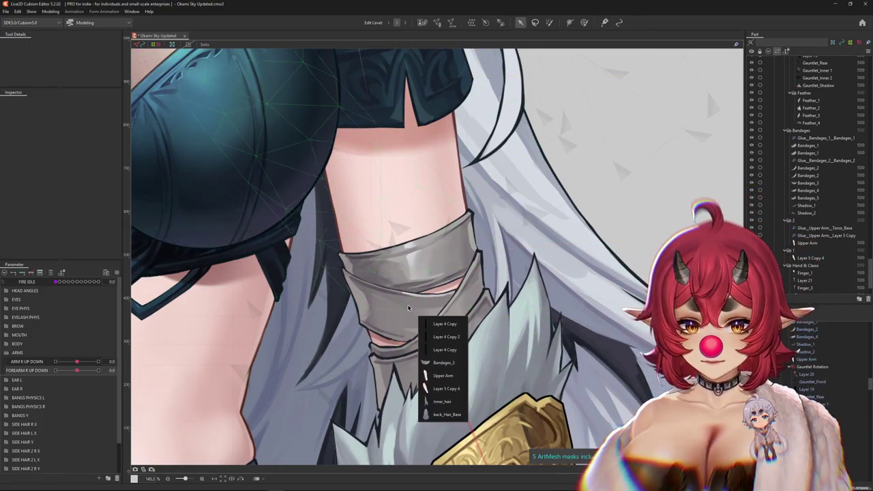
click(444, 363)
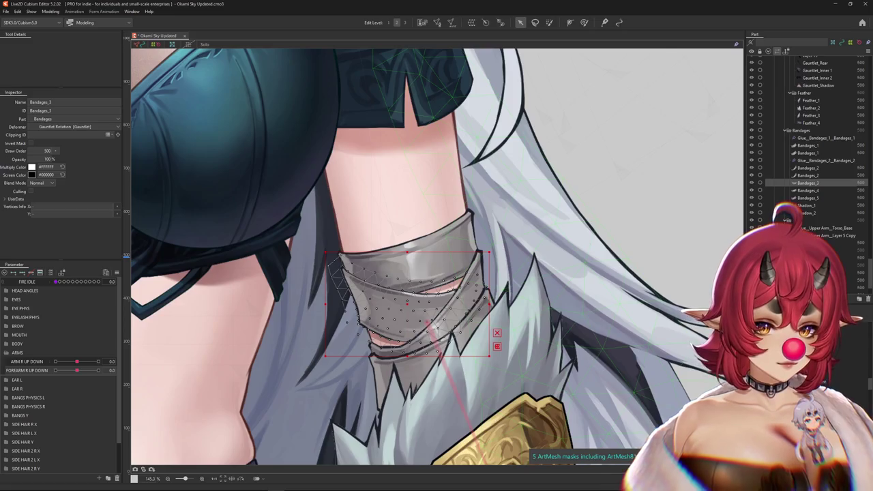
scroll(491, 246, down, 3)
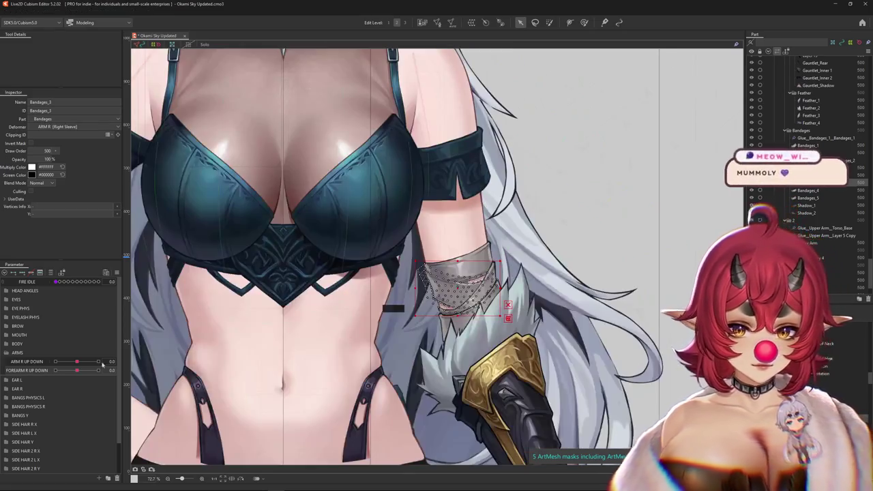
mouse_move(78, 370)
mouse_down()
mouse_move(44, 370)
mouse_move(98, 370)
mouse_up()
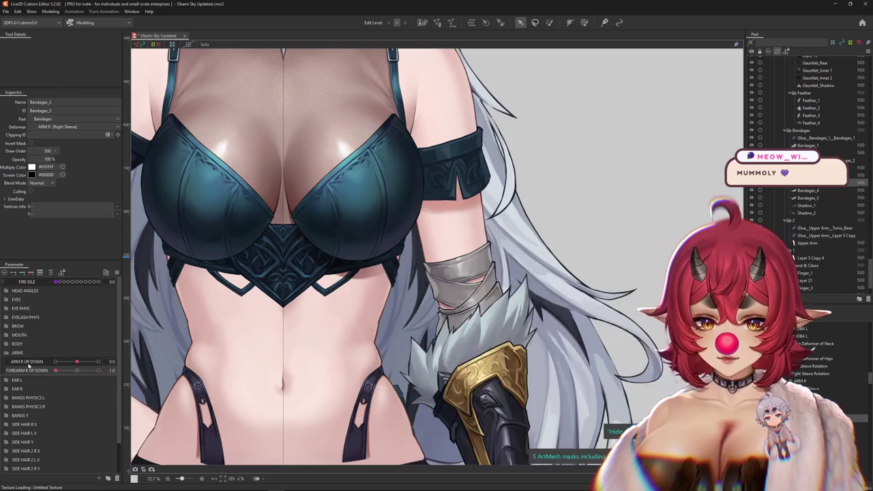
scroll(349, 332, down, 3)
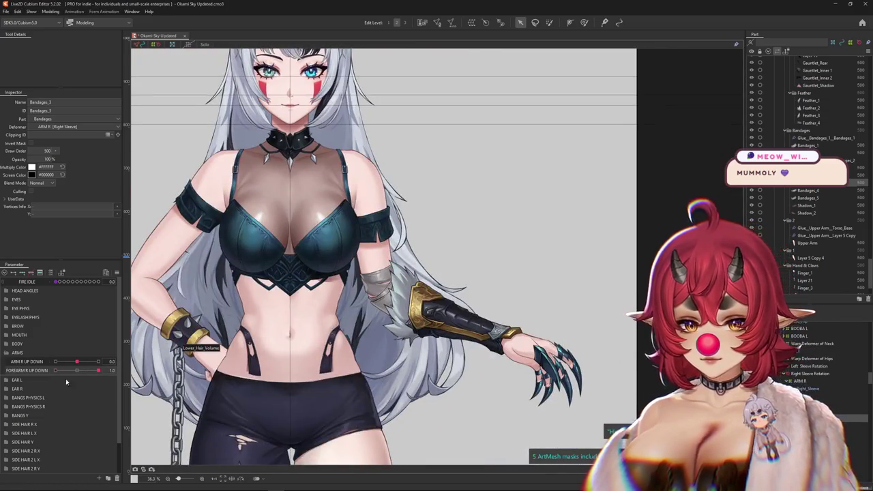
drag(99, 370, 33, 372)
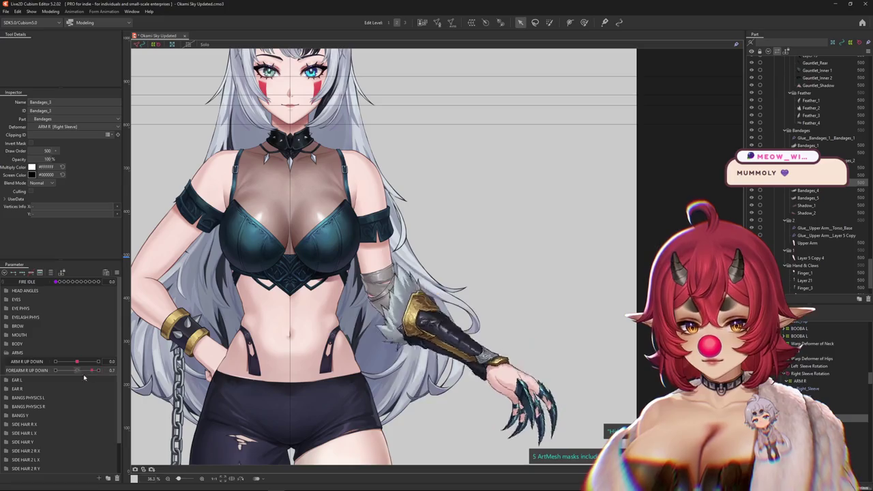
mouse_move(55, 371)
mouse_down()
mouse_move(98, 371)
mouse_move(76, 371)
mouse_up()
scroll(436, 360, up, 2)
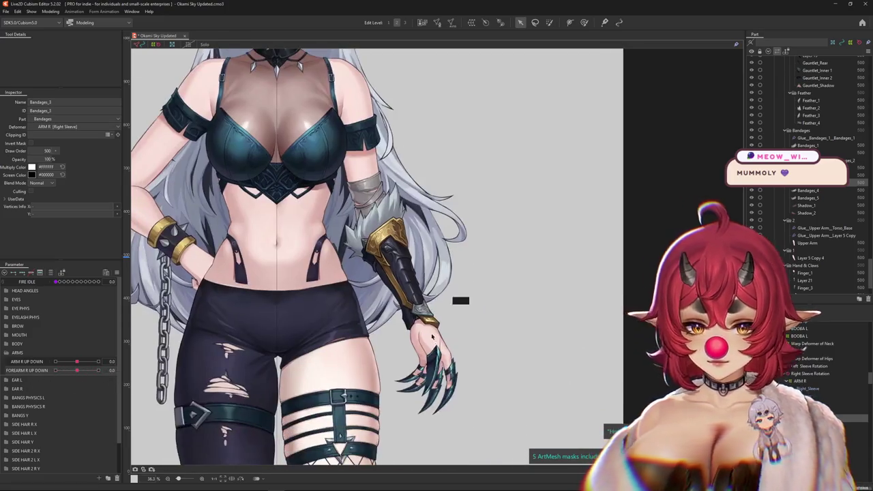
scroll(437, 361, up, 2)
click(445, 362)
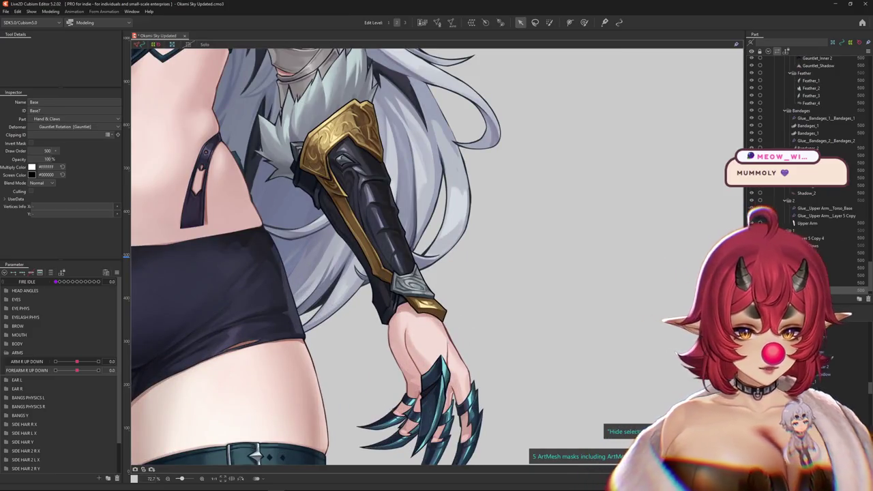
Step: Move the Hand & Claws Rotation pivot to the wrist and angle it along the hand
shift+click(811, 252)
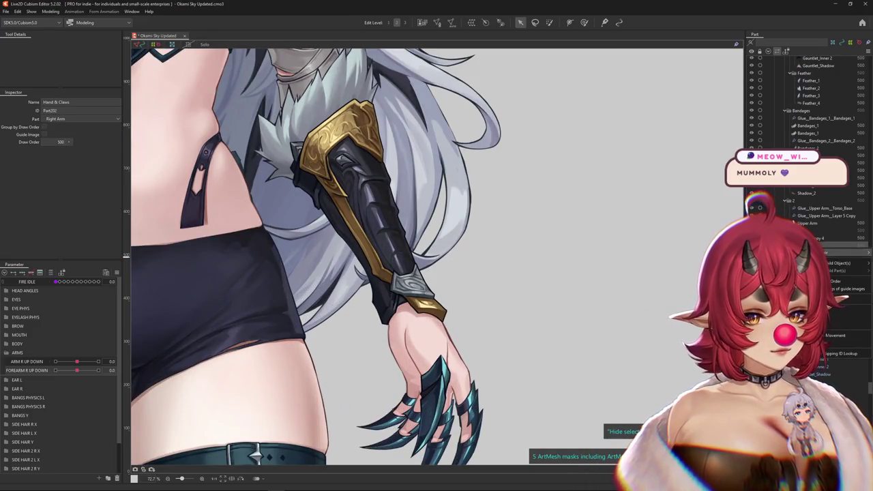
scroll(601, 294, down, 1)
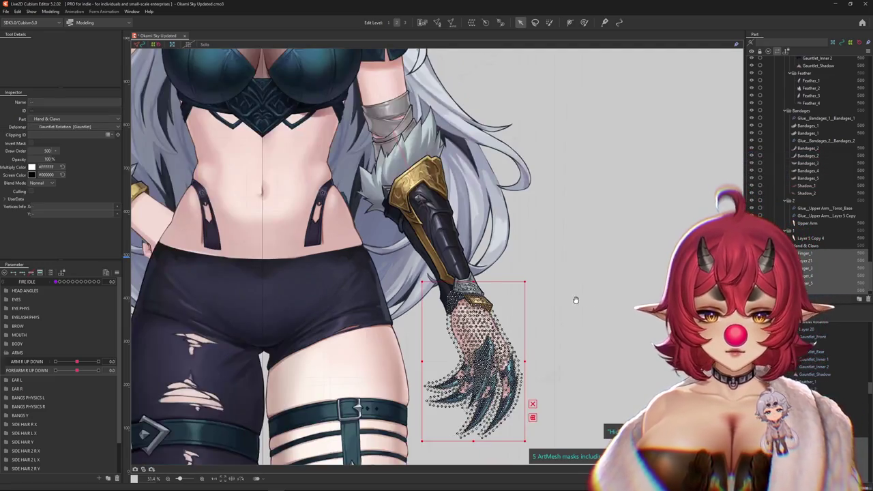
scroll(575, 298, down, 1)
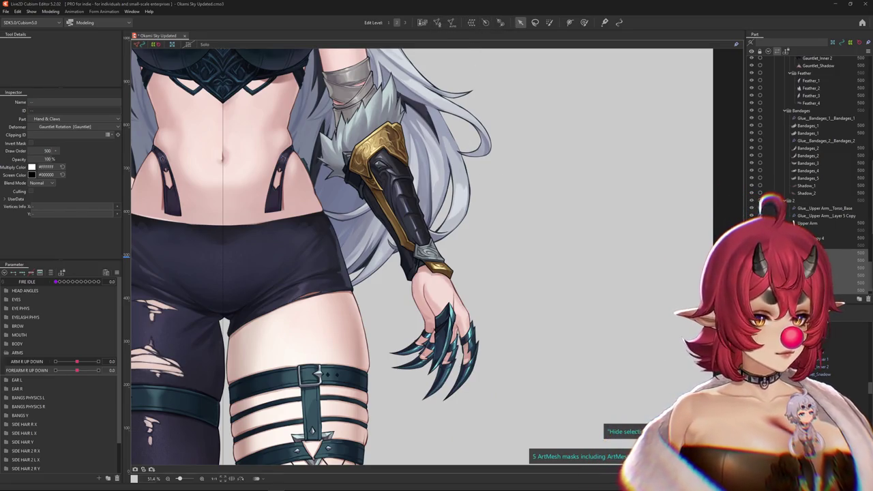
click(449, 294)
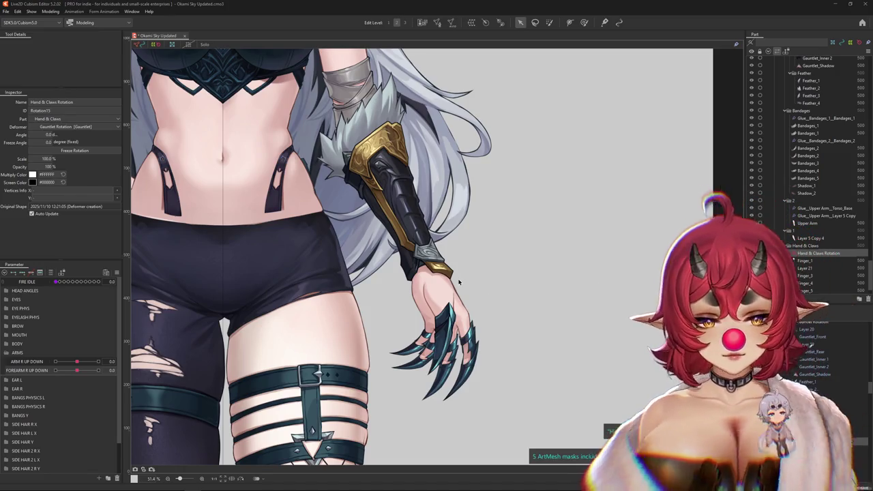
scroll(449, 294, up, 3)
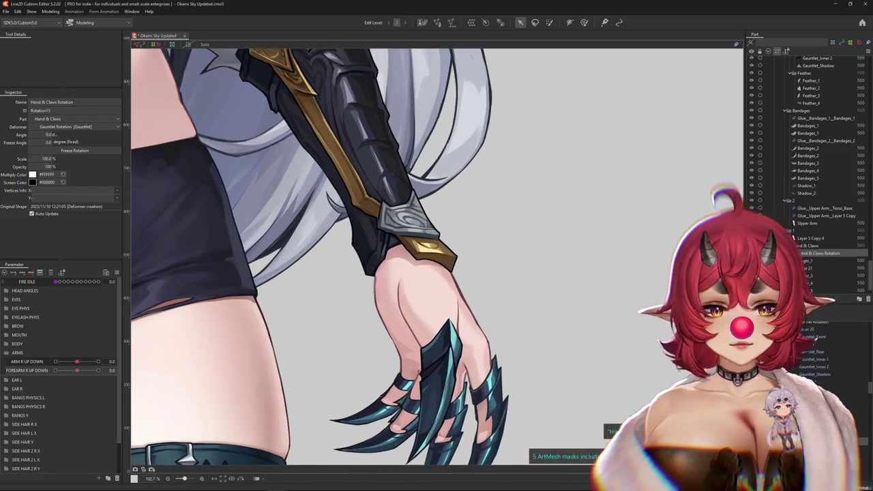
scroll(599, 282, down, 2)
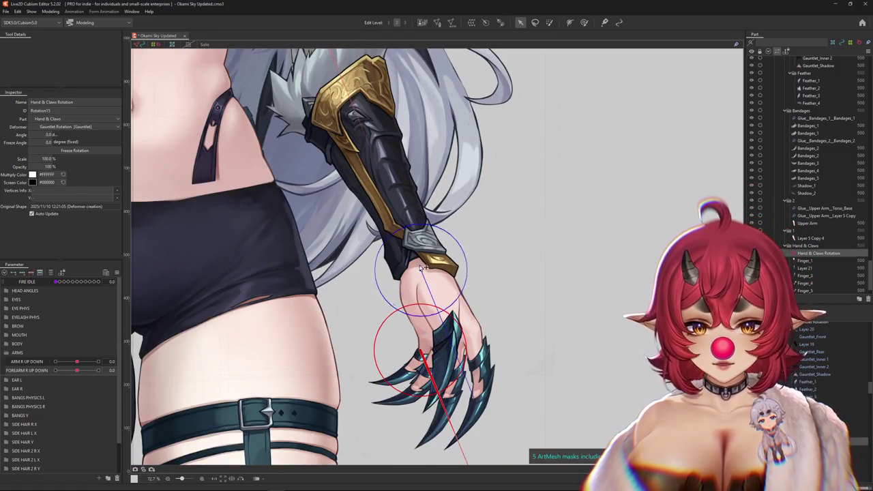
drag(420, 264, 421, 265)
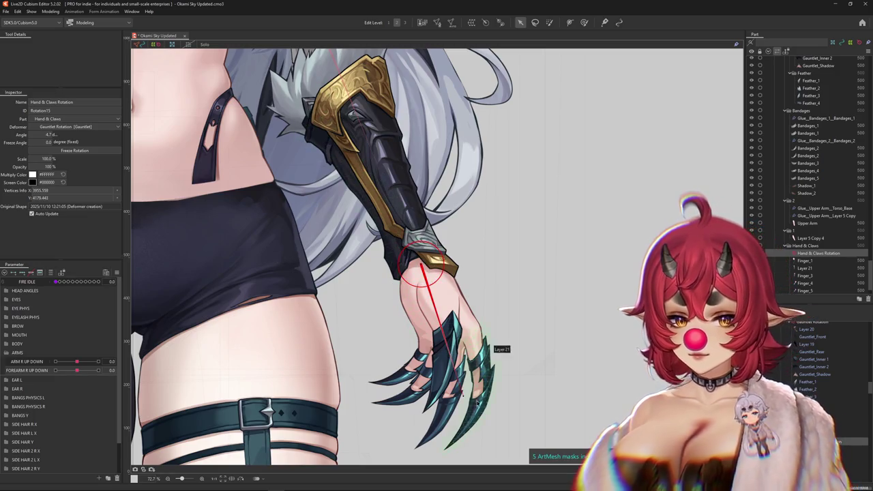
mouse_move(412, 274)
mouse_down()
mouse_move(554, 301)
mouse_move(456, 271)
mouse_up()
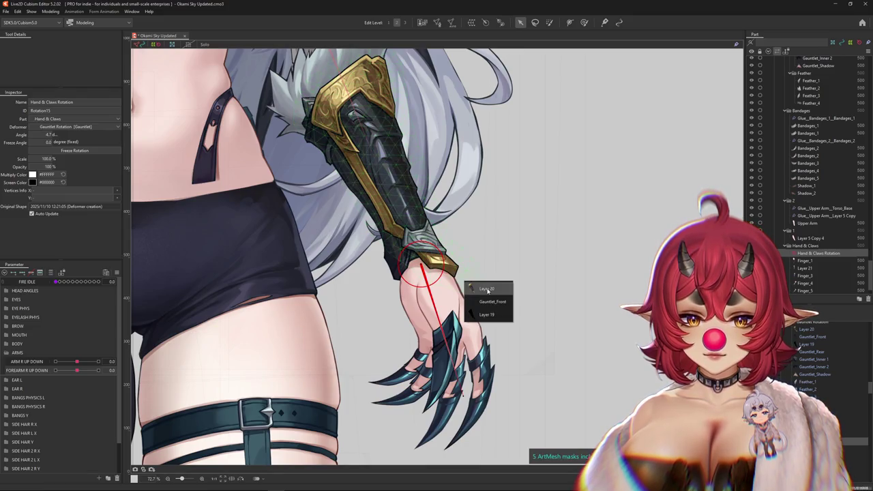
Step: Inspect the wrist meshes, toggle the gauntlet's visibility, and reselect Hand & Claws Rotation
click(487, 289)
click(468, 312)
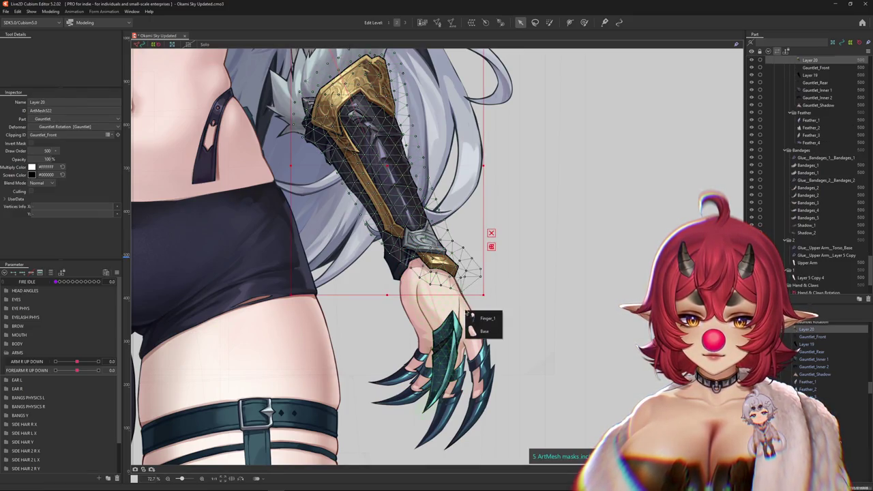
click(483, 333)
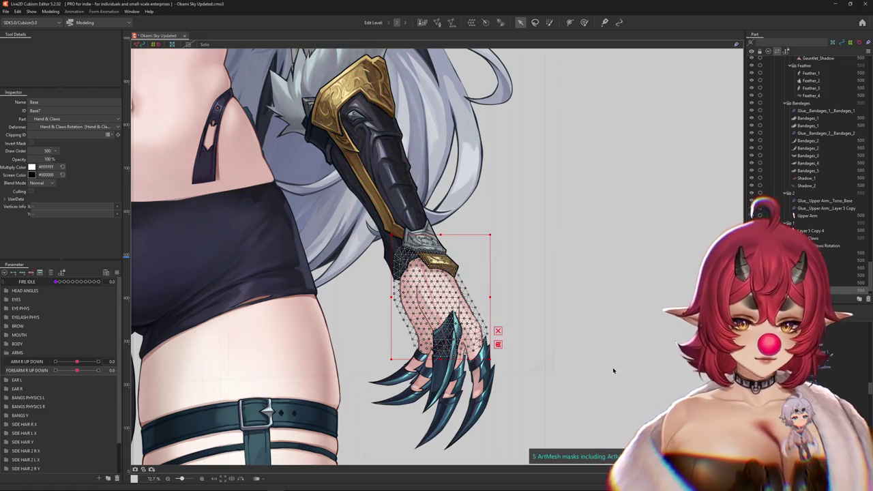
click(449, 277)
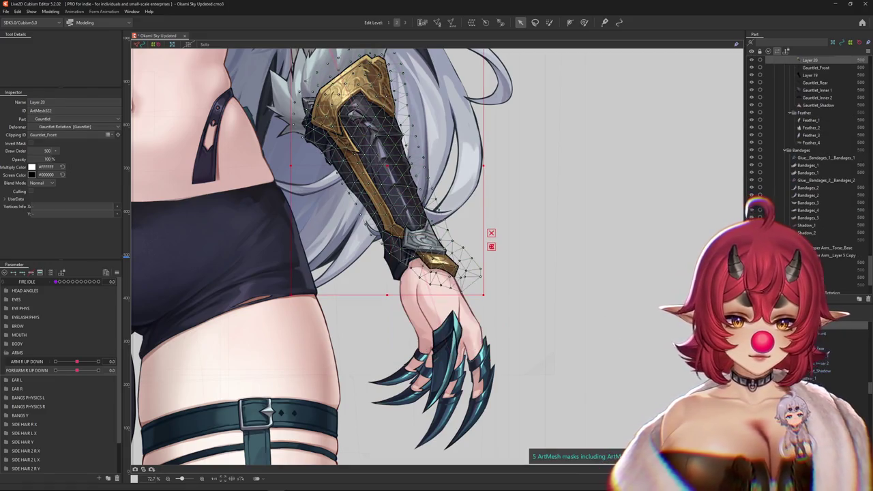
key(ctrl+h)
key(ctrl+shift+h)
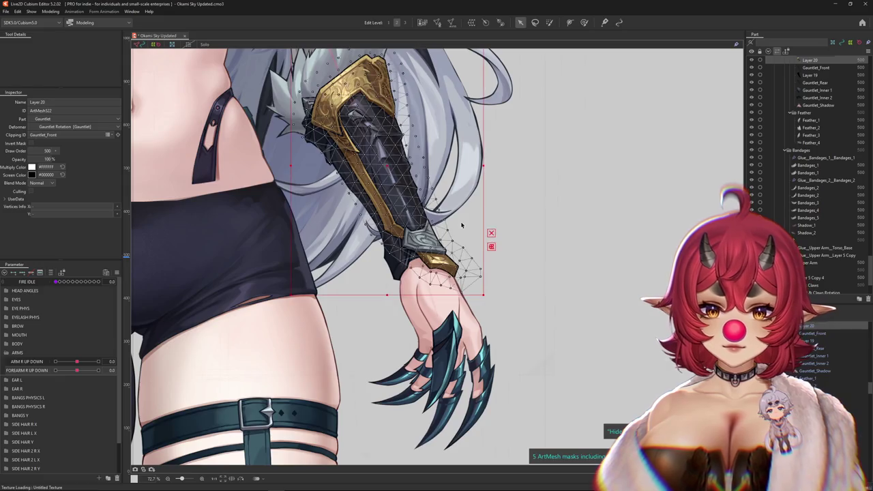
key(Escape)
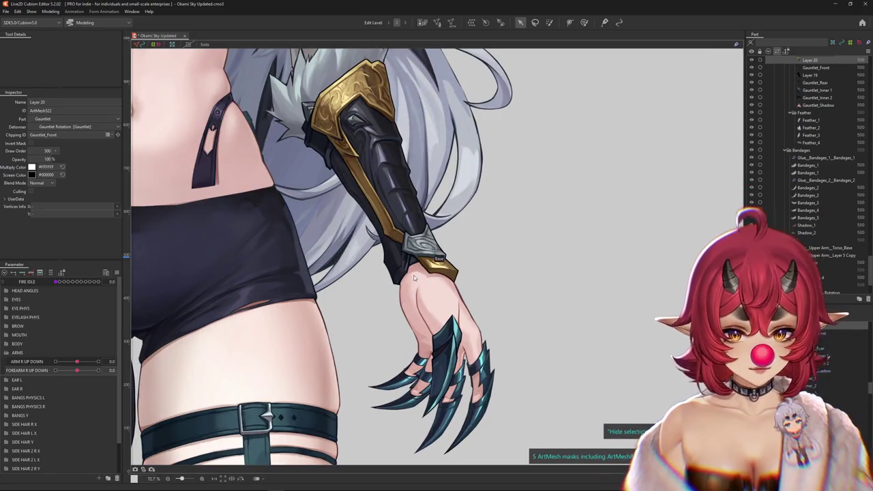
click(439, 294)
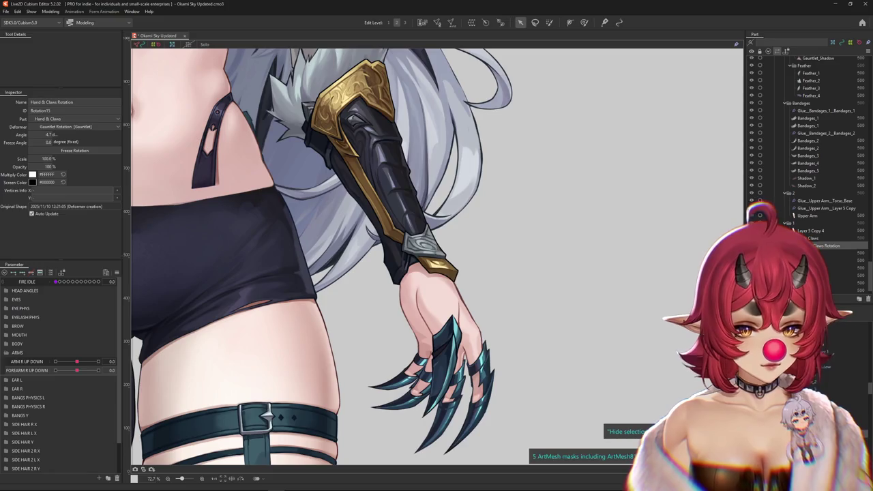
Step: Create a PALM R UP DOWN parameter in ARMS and test-rotate the hand at the wrist
mouse_move(77, 370)
mouse_down()
mouse_move(70, 371)
mouse_move(77, 370)
mouse_up()
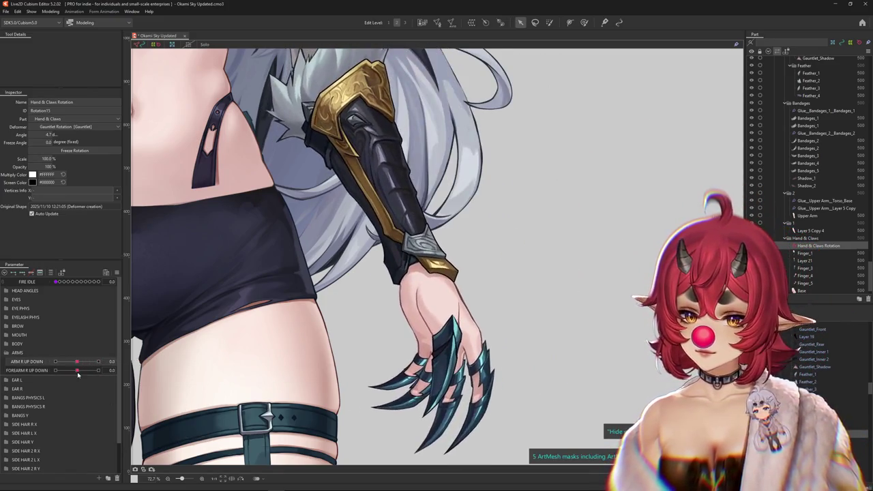
right_click(31, 370)
click(51, 382)
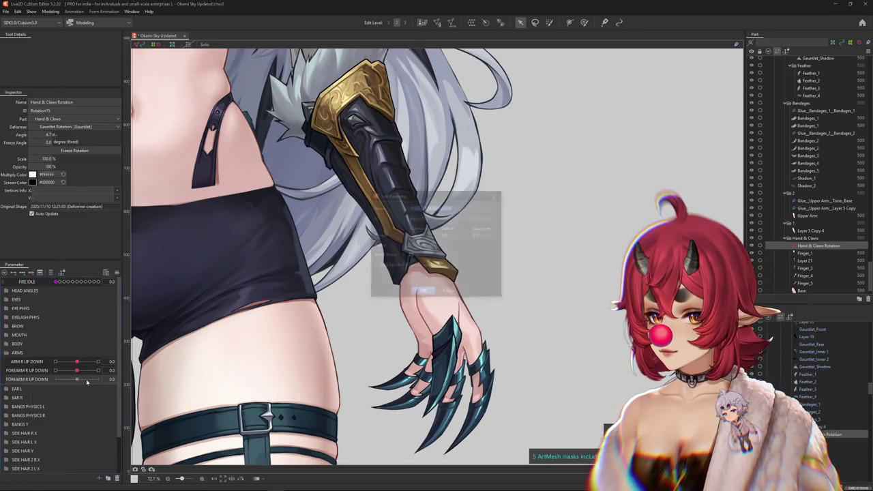
text(pa)
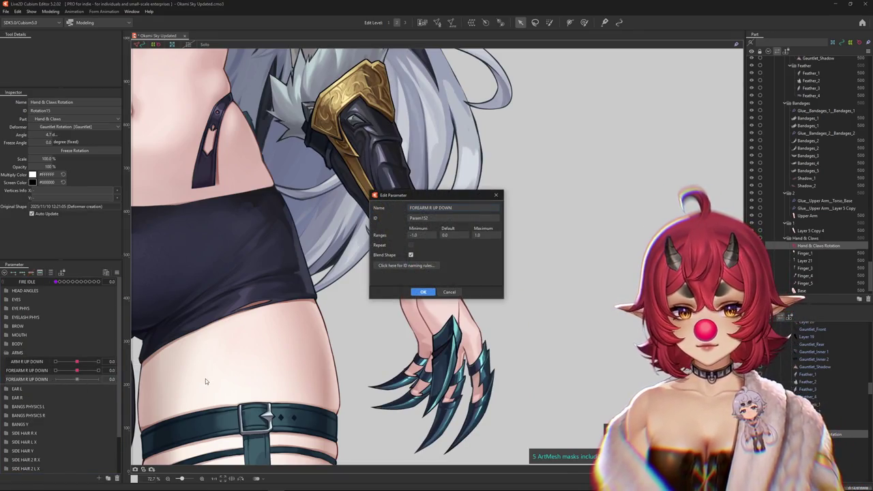
text(L)
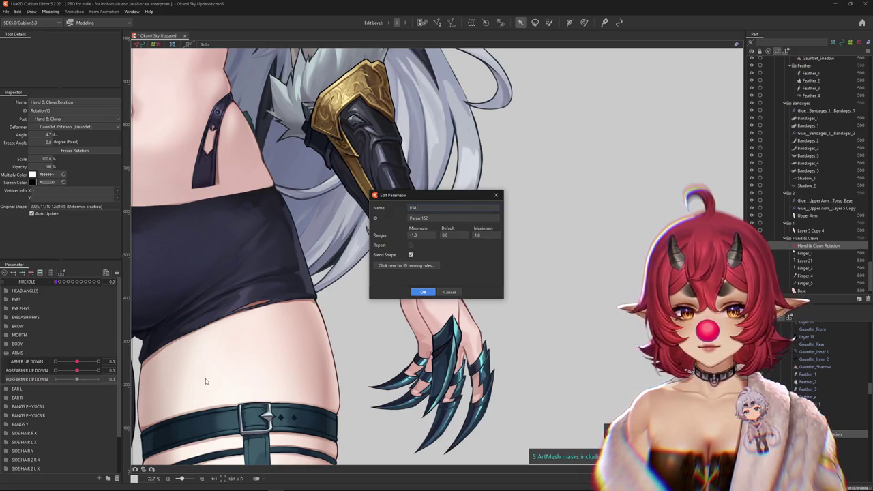
text(M R UP DOWN)
key(Return)
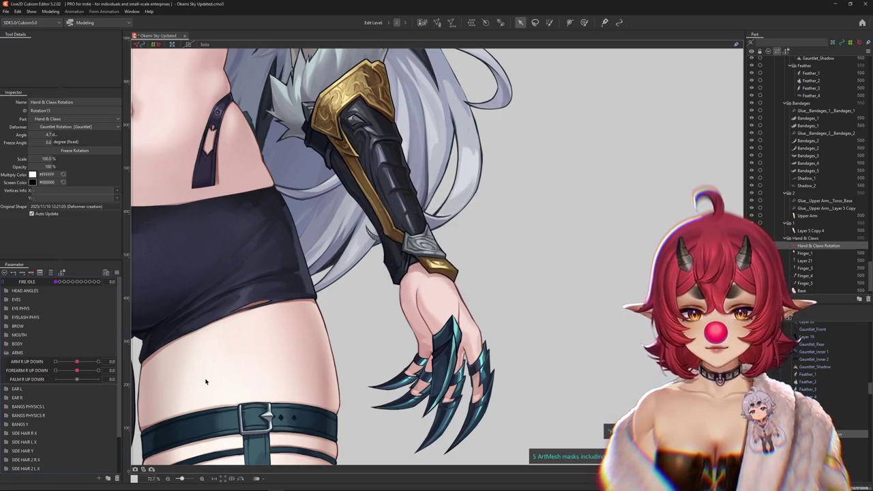
mouse_move(440, 378)
mouse_down()
mouse_move(428, 392)
mouse_move(439, 405)
mouse_up()
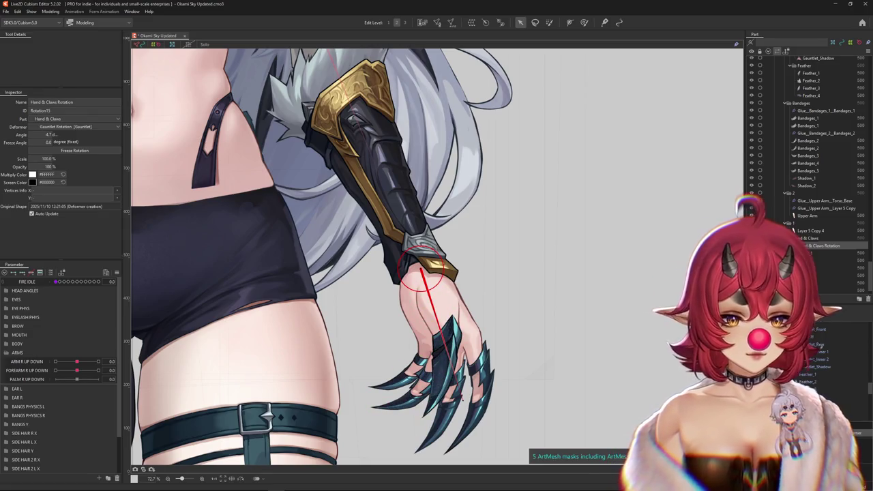
shift+click(802, 291)
Step: Select the Hand & Claws Rotation deformer and test-rotate the hand near its rest angle
click(204, 45)
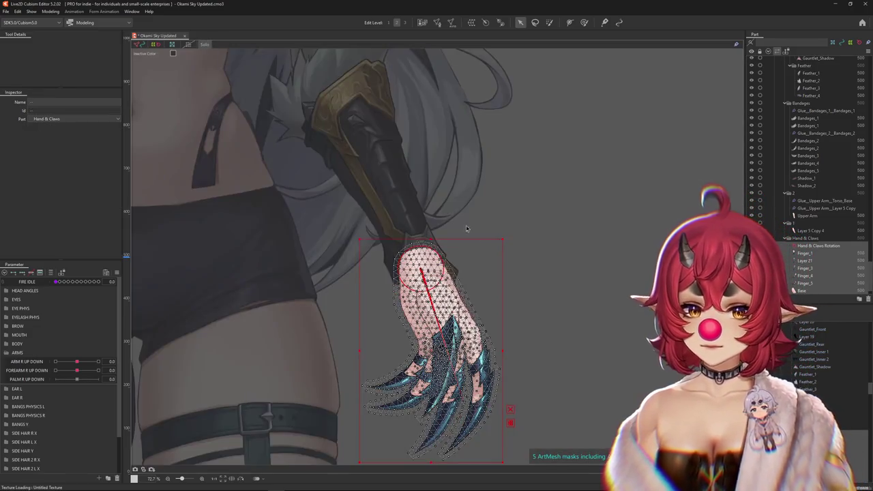
click(206, 44)
click(493, 318)
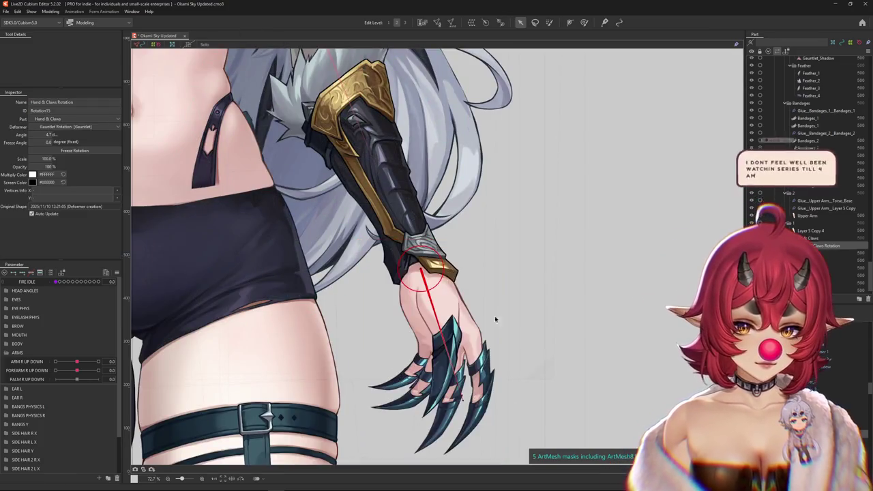
mouse_move(423, 273)
mouse_down()
mouse_move(471, 399)
mouse_move(518, 371)
mouse_up()
mouse_move(423, 394)
mouse_down()
mouse_move(468, 412)
mouse_move(431, 418)
mouse_up()
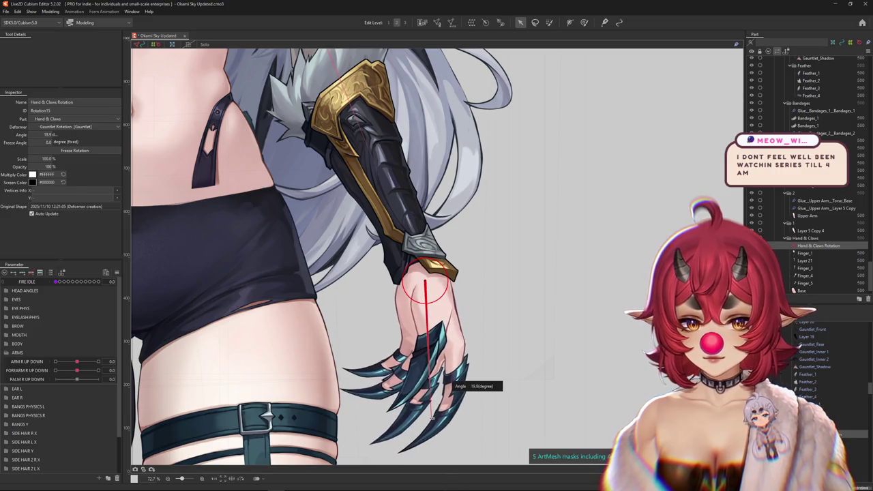
Step: Add PALM R UP DOWN keys and tilt the hand to about 36.6° at -1
click(75, 380)
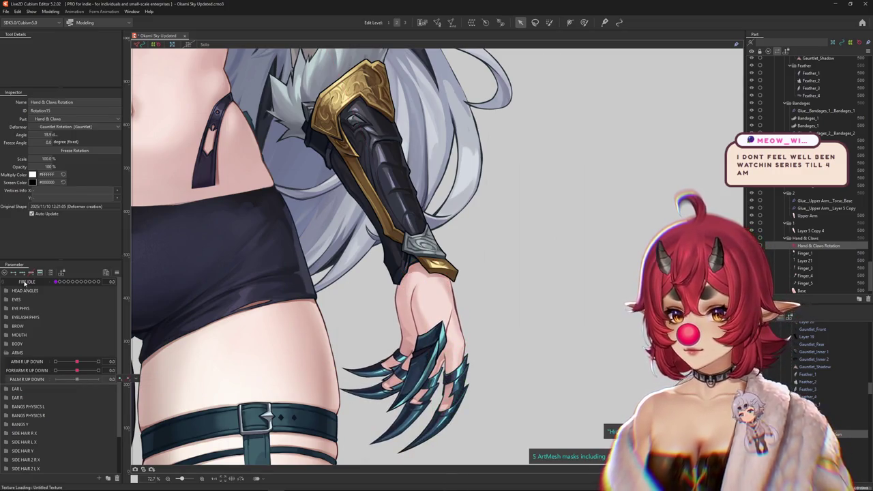
click(424, 429)
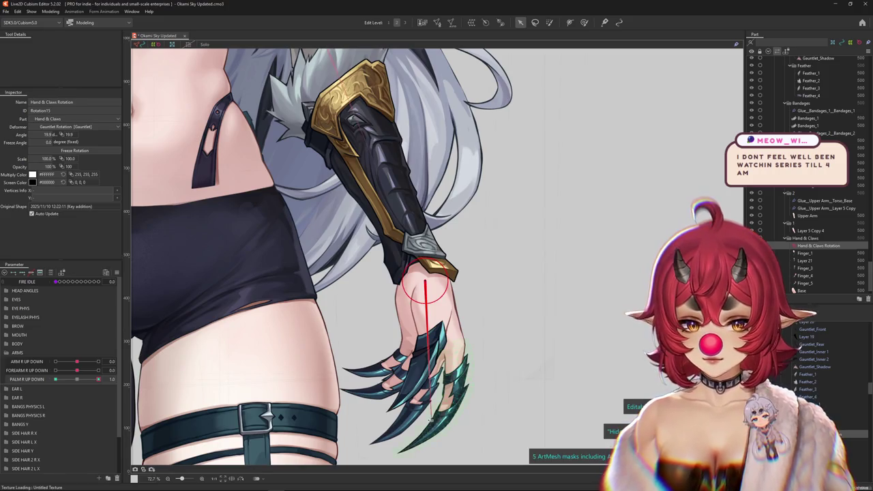
drag(430, 420, 475, 407)
key(ctrl+z)
right_click(138, 376)
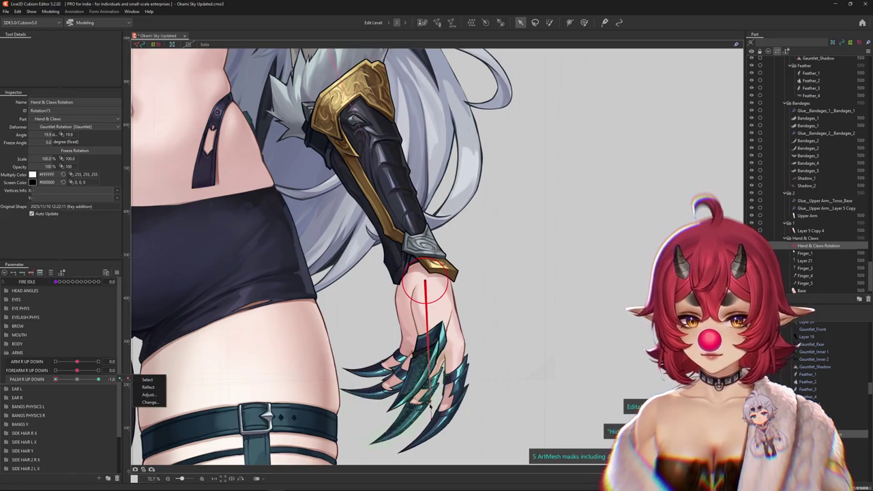
drag(430, 408, 389, 409)
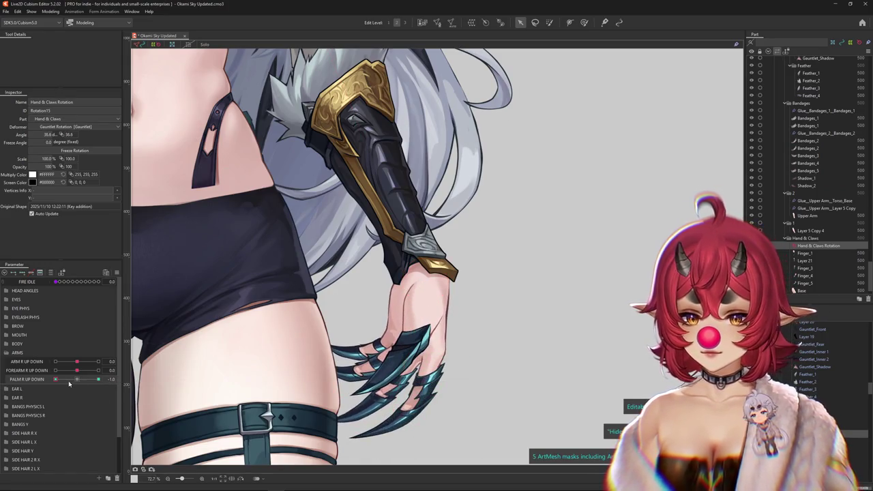
mouse_move(83, 379)
mouse_down()
mouse_move(118, 377)
mouse_move(55, 379)
mouse_up()
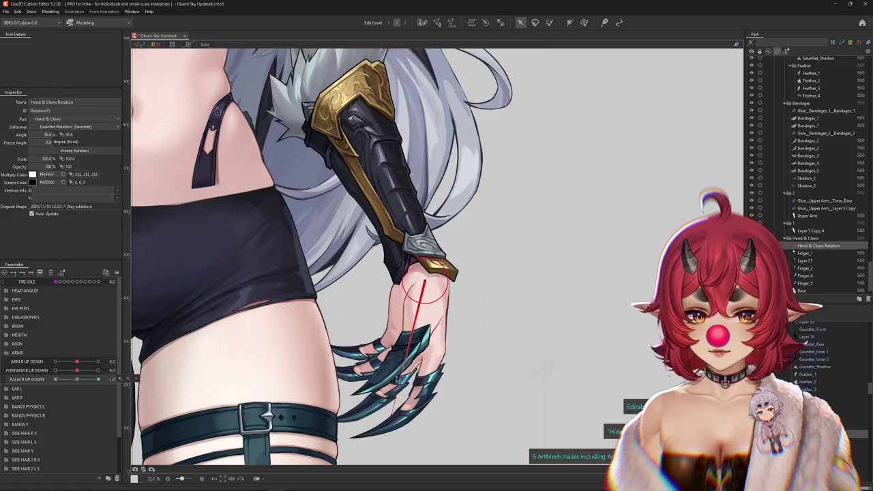
scroll(338, 385, down, 3)
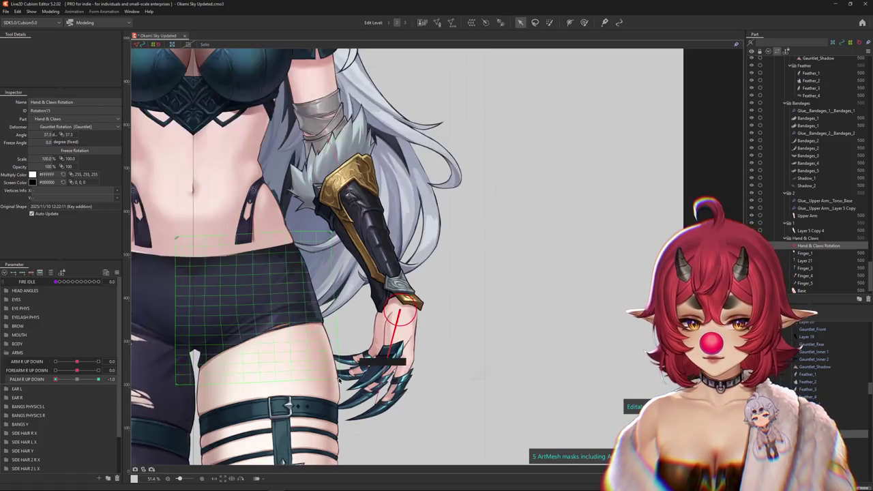
Step: Rotate the hand to about -14.7° at PALM R UP DOWN +1 and test the motion
click(76, 379)
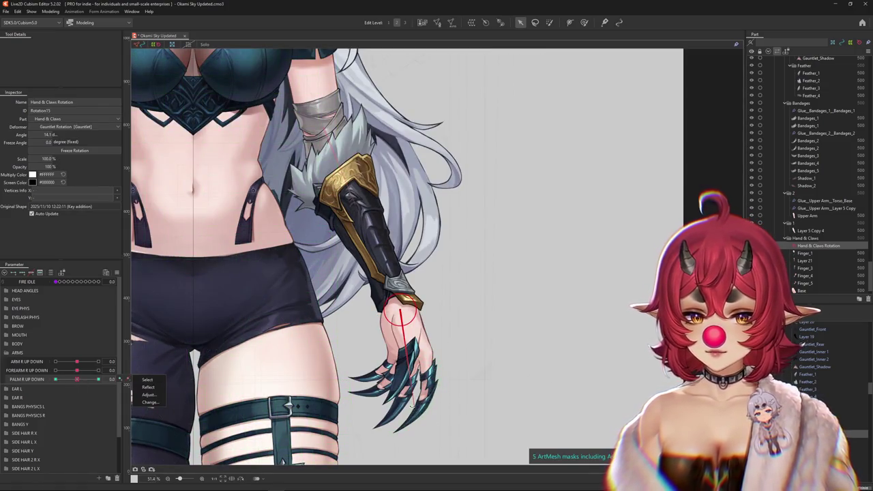
drag(412, 406, 353, 405)
drag(76, 379, 89, 379)
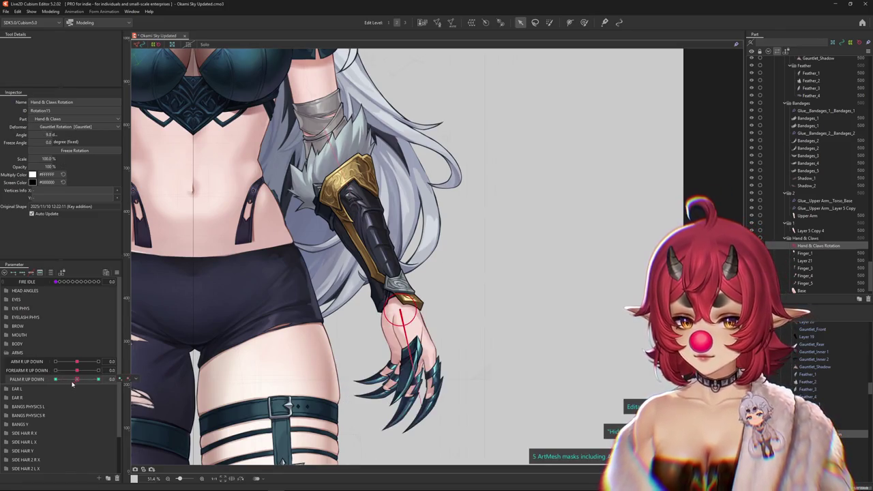
scroll(377, 318, up, 3)
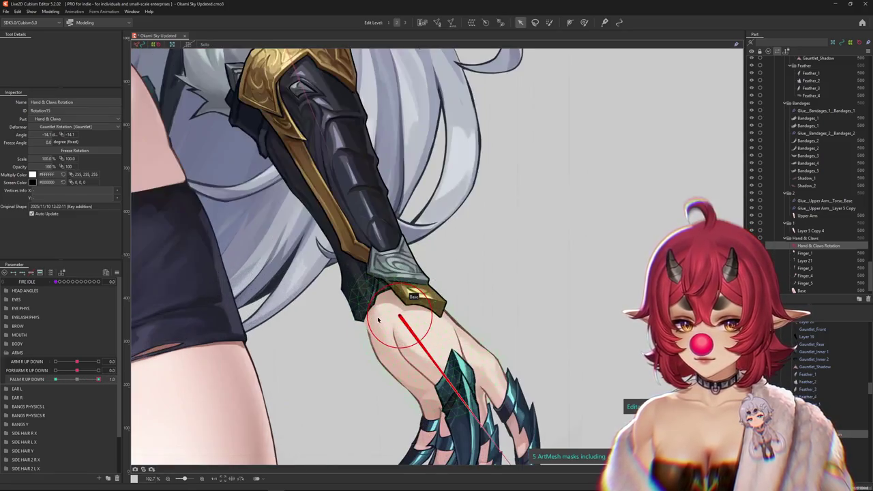
click(401, 335)
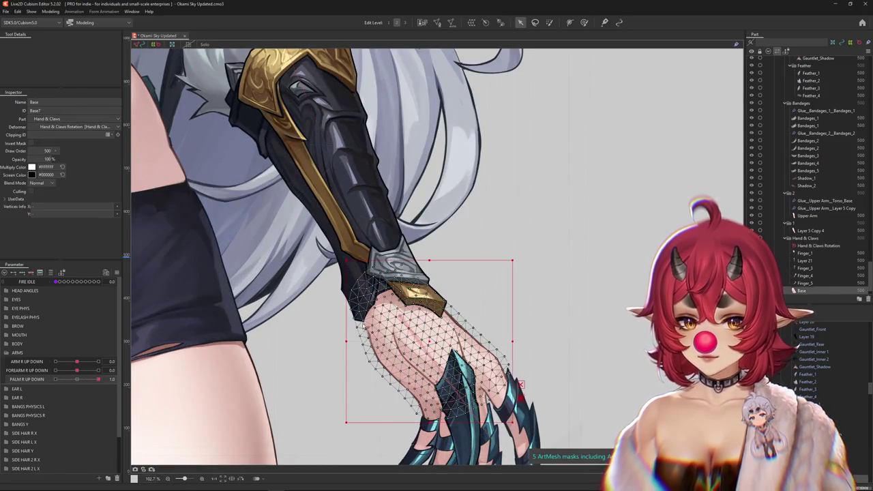
click(205, 46)
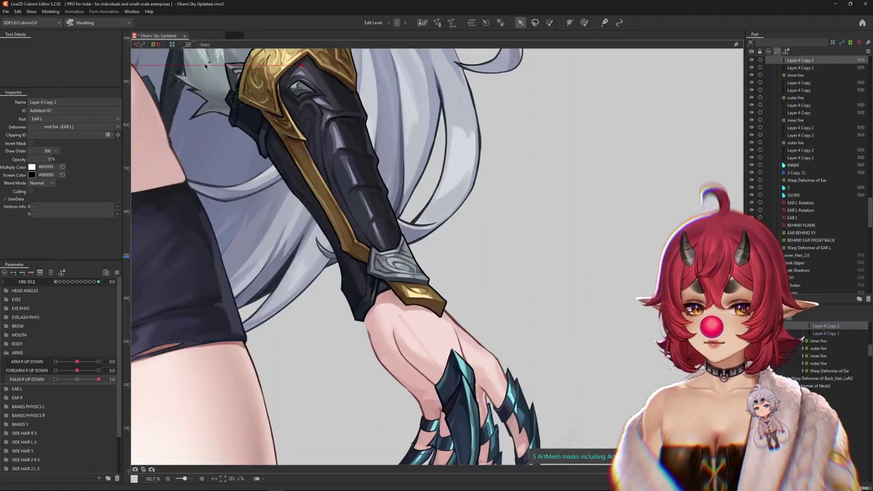
click(73, 380)
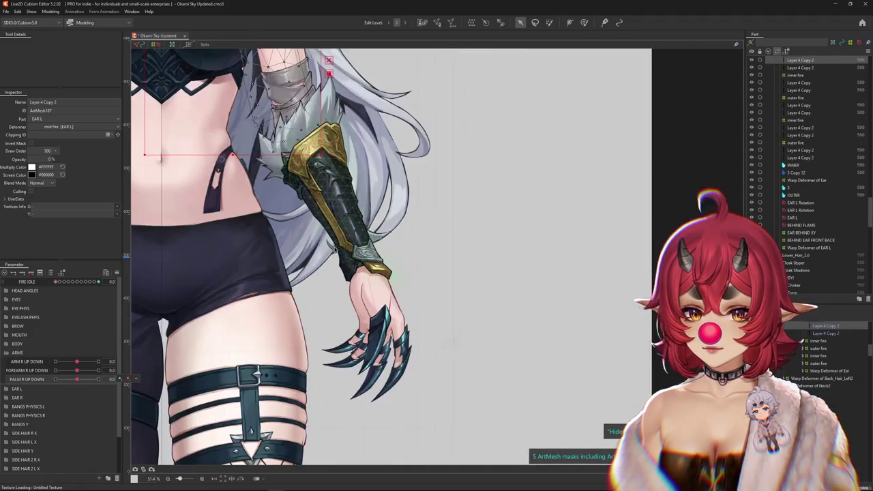
Step: Test the arm swing with ARM R UP DOWN, then reset parameters to defaults
scroll(294, 328, down, 5)
mouse_move(77, 379)
mouse_down()
mouse_move(87, 362)
mouse_move(77, 363)
mouse_up()
scroll(404, 327, up, 2)
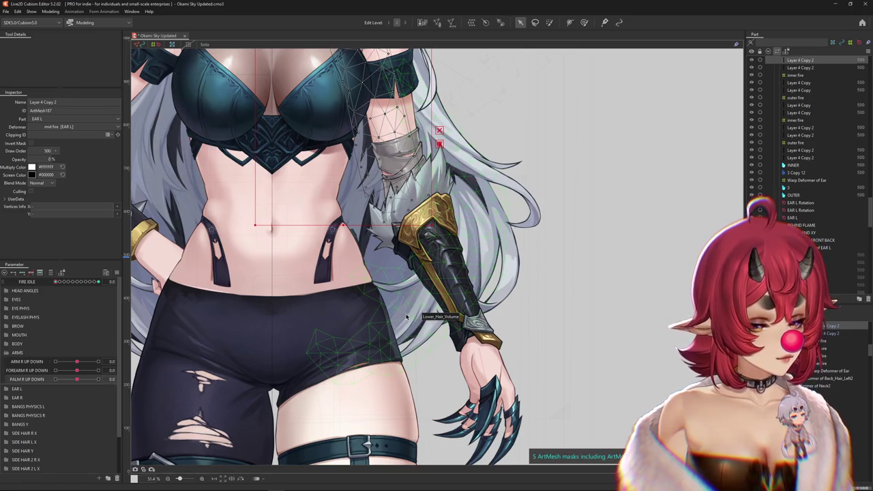
click(117, 272)
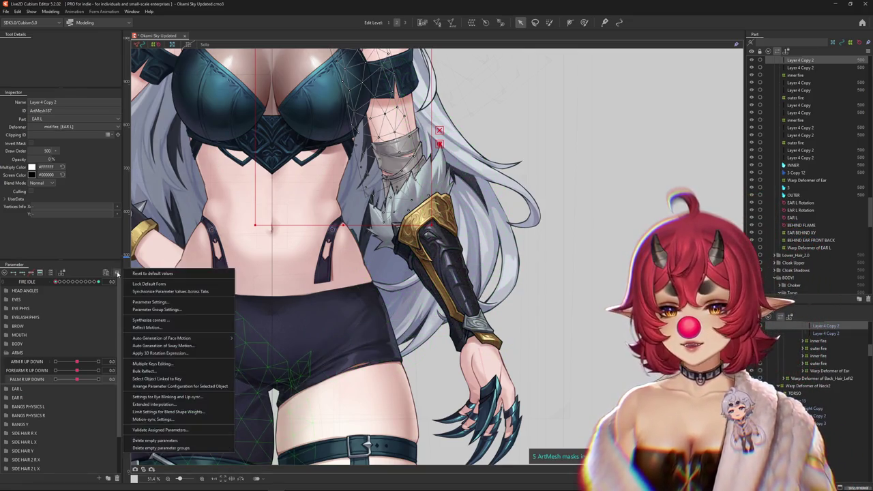
click(116, 273)
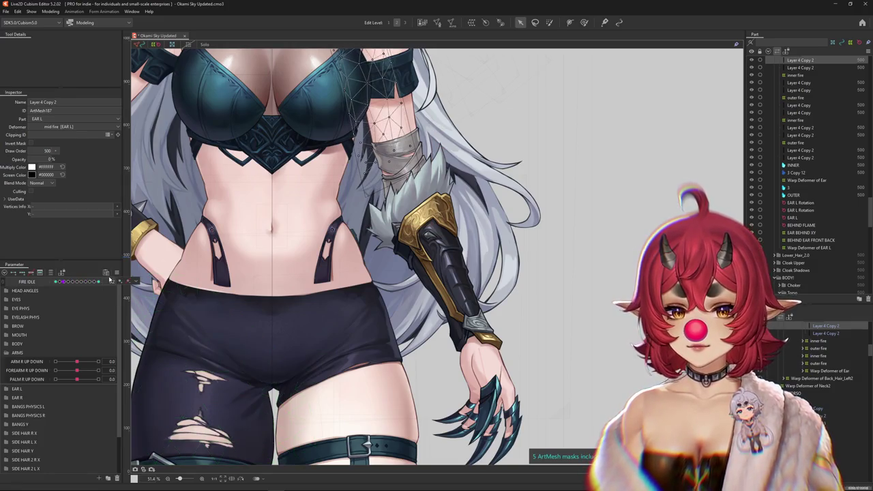
Step: Frame the torso and arm, then select the Feather_1 fur mesh
click(614, 211)
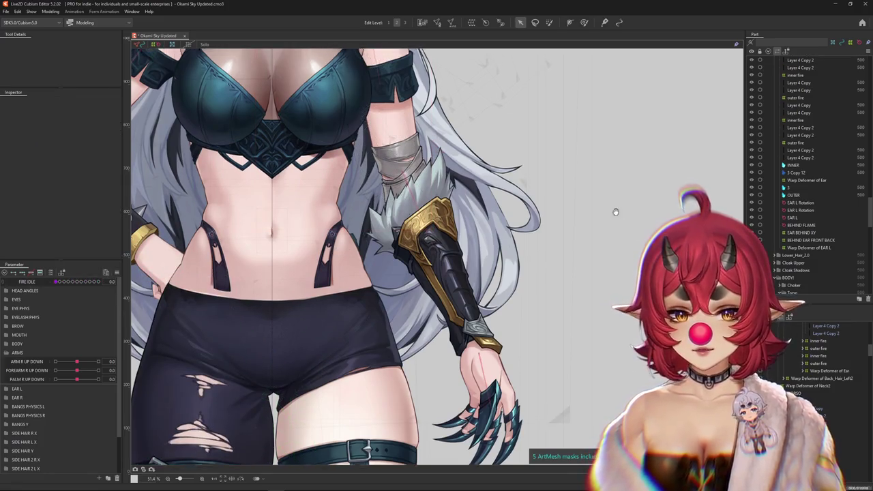
drag(614, 211, 547, 266)
scroll(373, 280, up, 5)
right_click(379, 285)
click(404, 337)
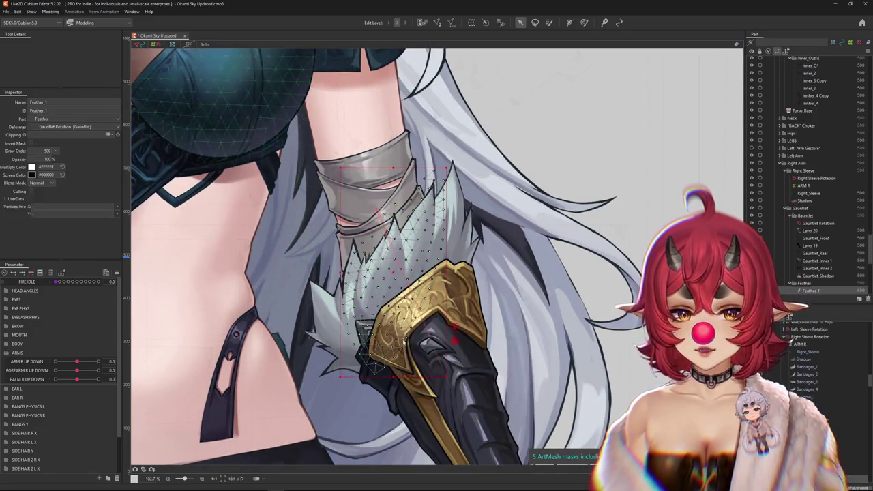
Step: Open Feather_1 for mesh editing with the vertex-adjust brush, zoomed in on its jagged feather tips
click(437, 22)
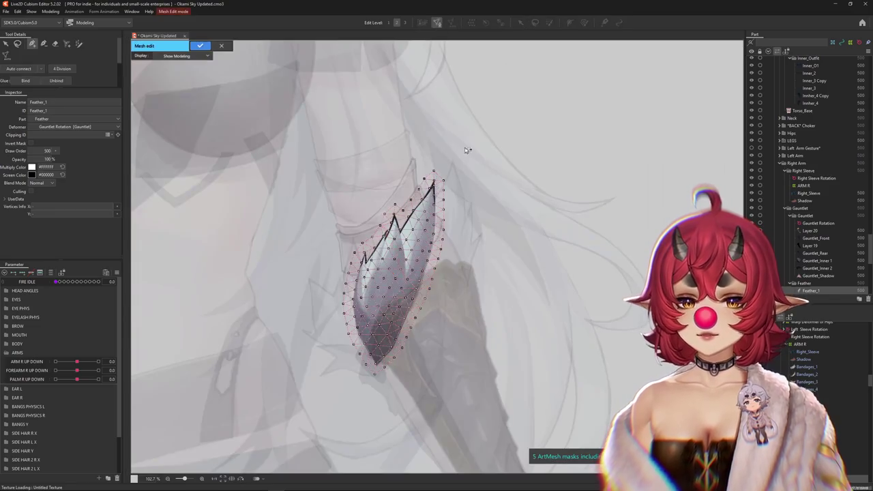
scroll(307, 225, up, 2)
scroll(302, 234, down, 2)
click(55, 43)
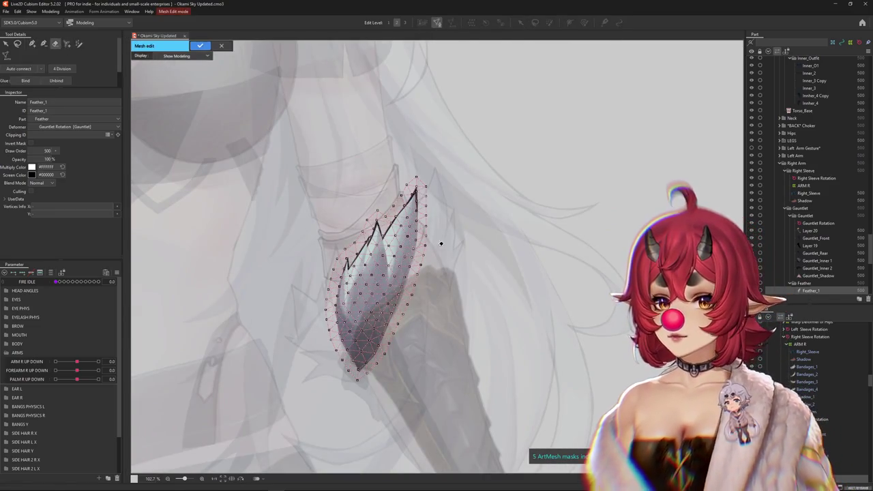
scroll(312, 300, up, 2)
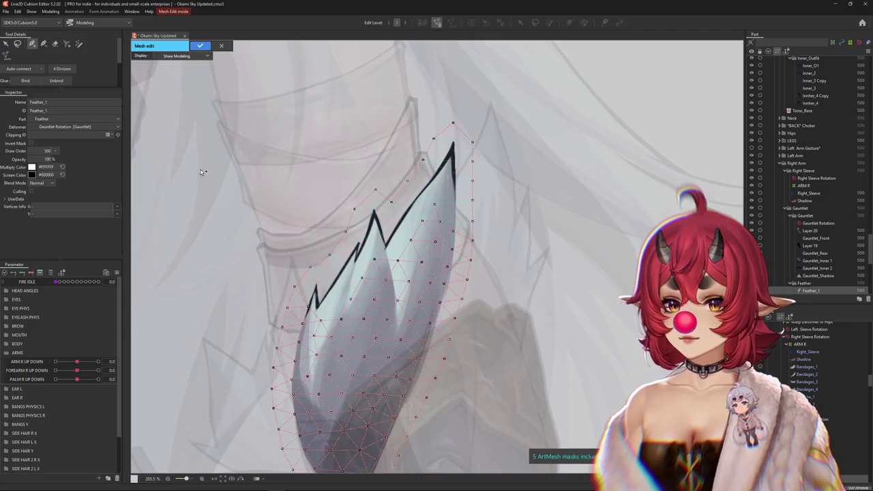
scroll(346, 312, up, 2)
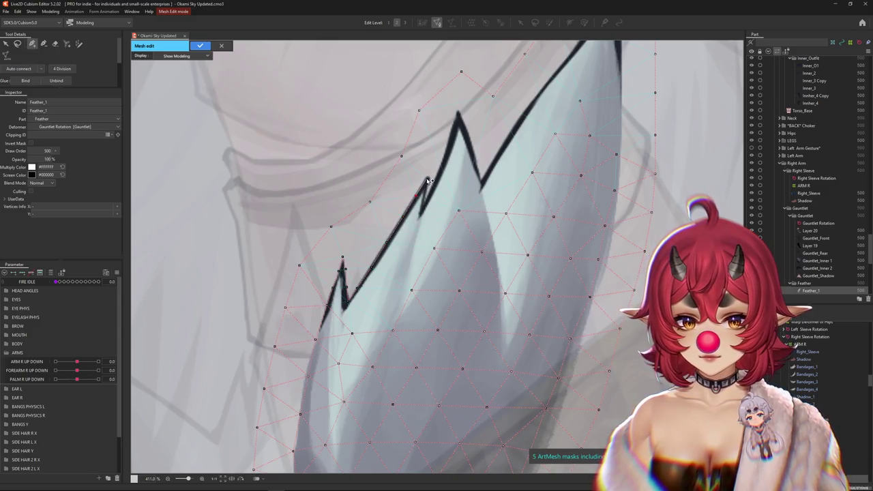
scroll(428, 179, down, 1)
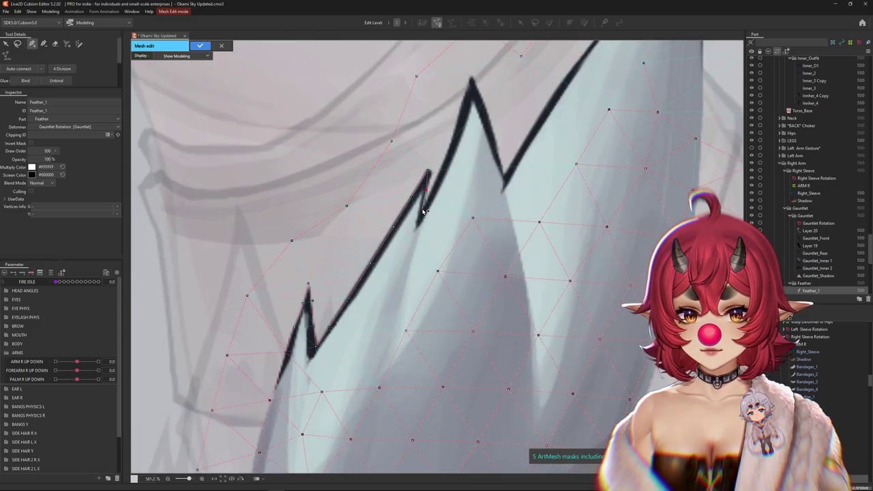
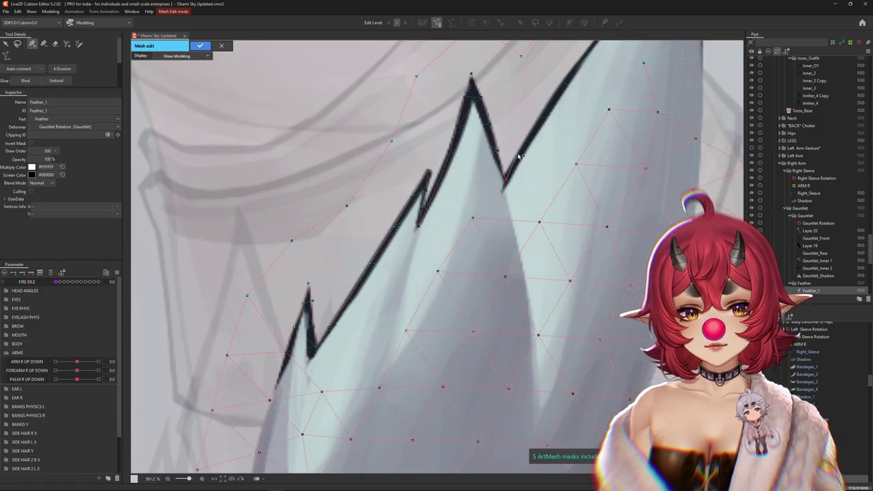
Step: Add vertices along Feather_1's right edge down to its bottom tip
drag(539, 121, 394, 273)
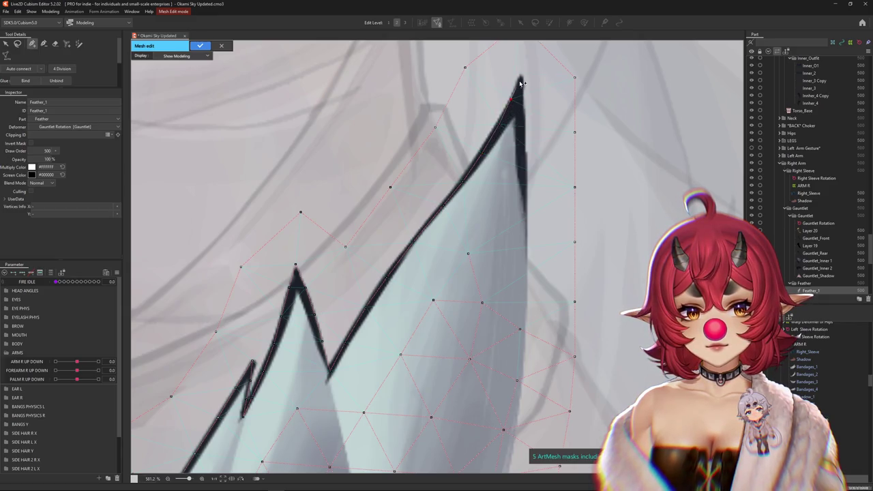
drag(526, 153, 525, 331)
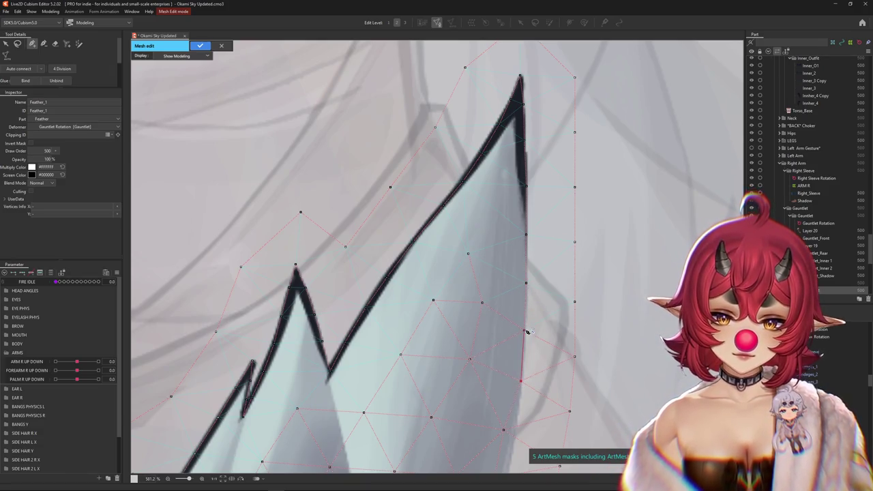
drag(519, 434, 482, 295)
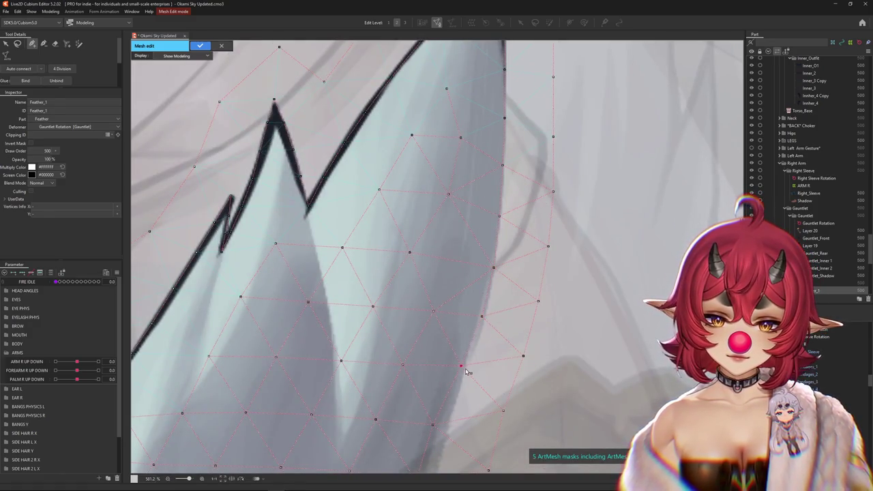
drag(444, 434, 467, 242)
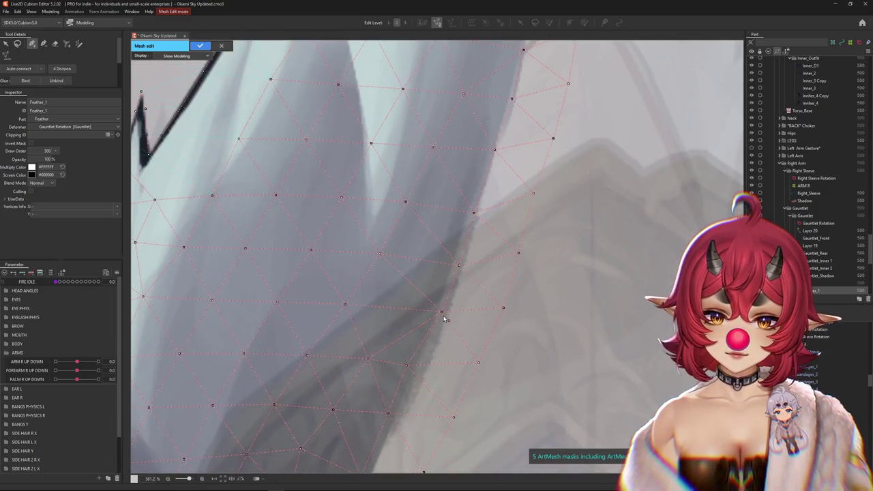
drag(420, 375, 428, 312)
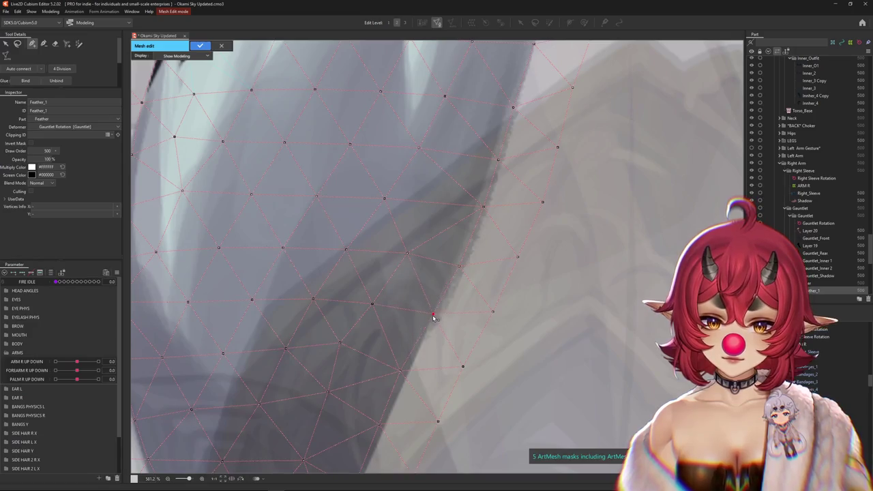
drag(402, 373, 462, 281)
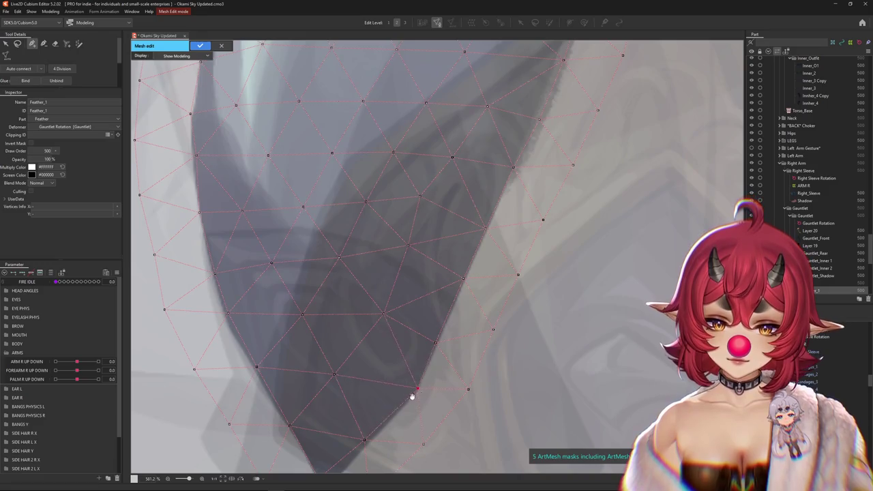
drag(412, 397, 429, 362)
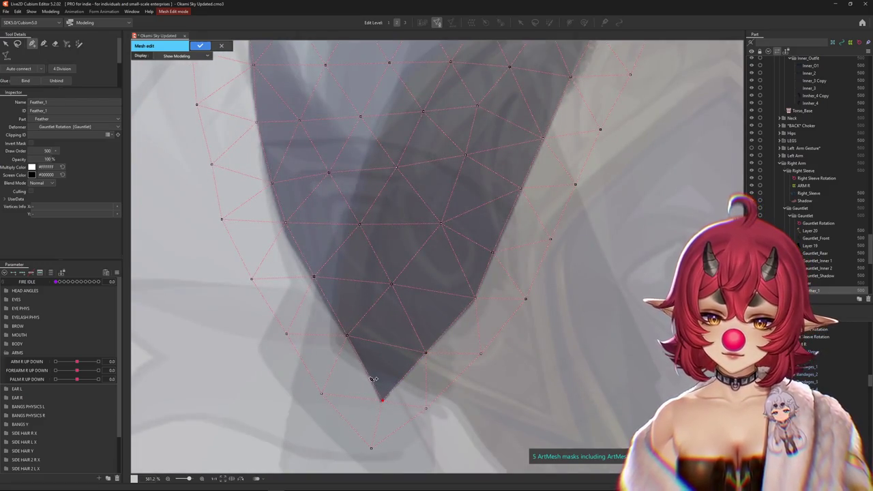
Step: Nudge vertices near the feather's bottom and left edge onto the outline
click(311, 277)
drag(285, 223, 280, 224)
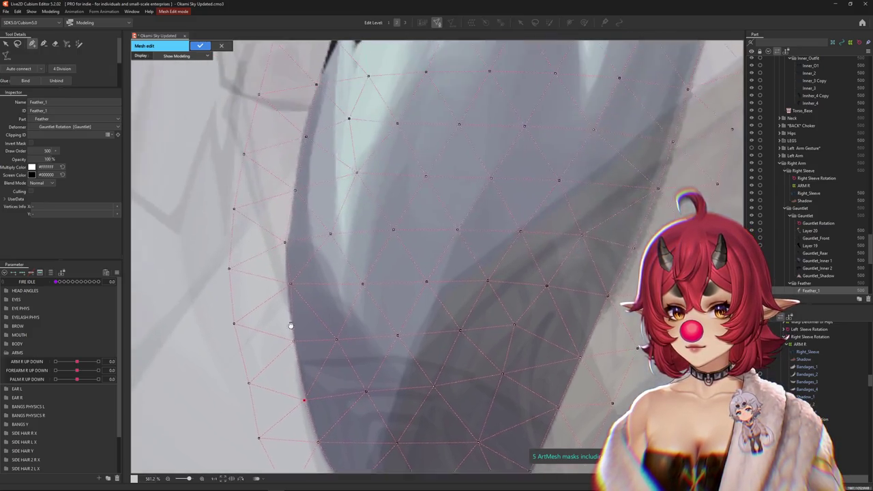
drag(270, 184, 291, 273)
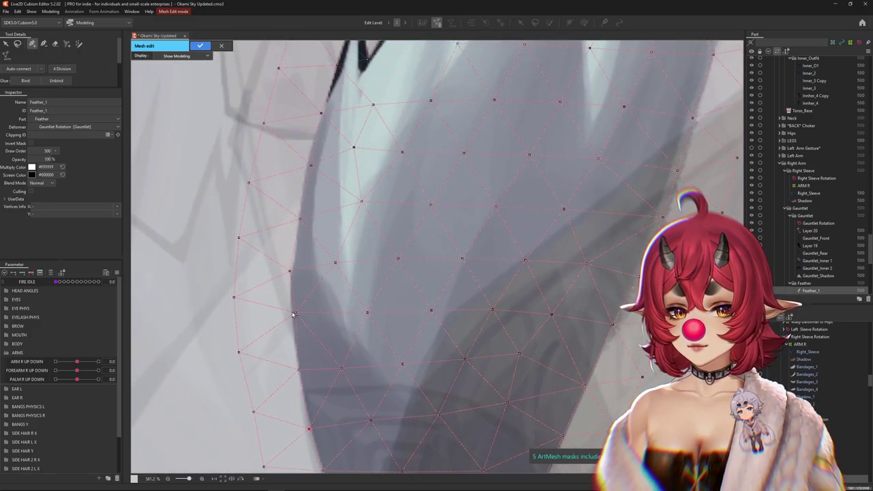
click(300, 220)
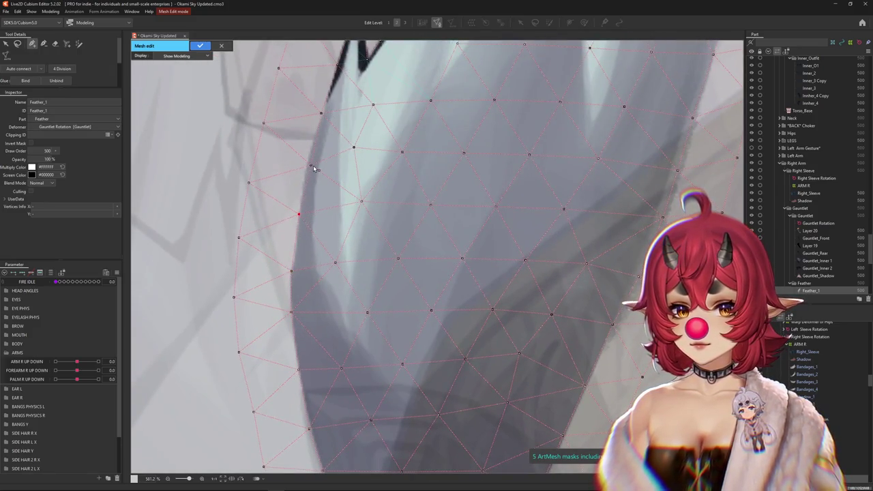
drag(322, 115, 320, 251)
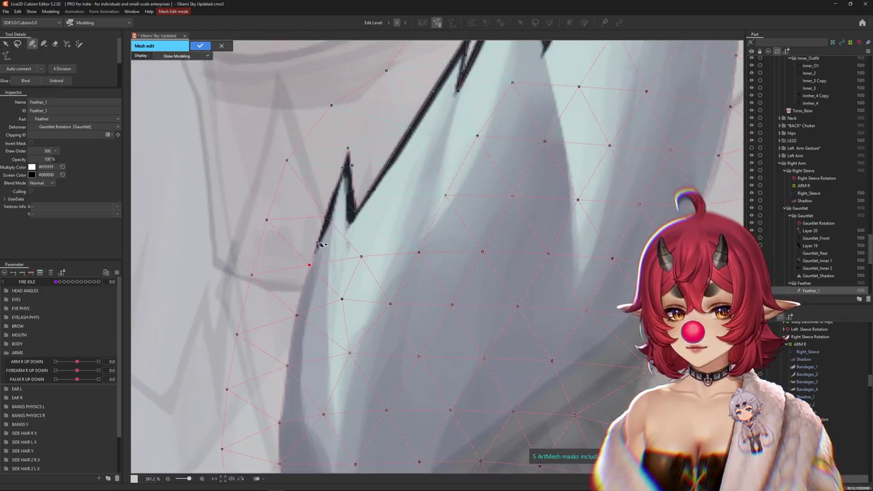
scroll(326, 244, down, 5)
scroll(347, 249, up, 1)
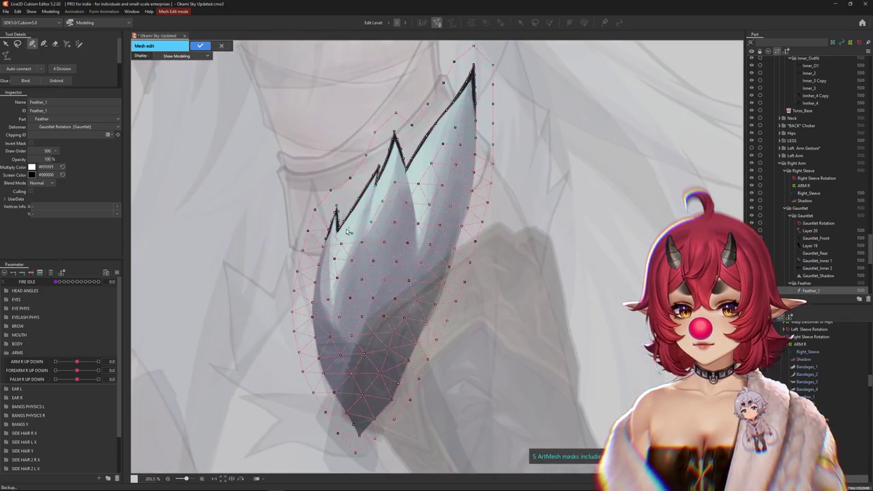
Step: Zoom in and add a vertex on Feather_1's first inner fold
scroll(376, 223, up, 2)
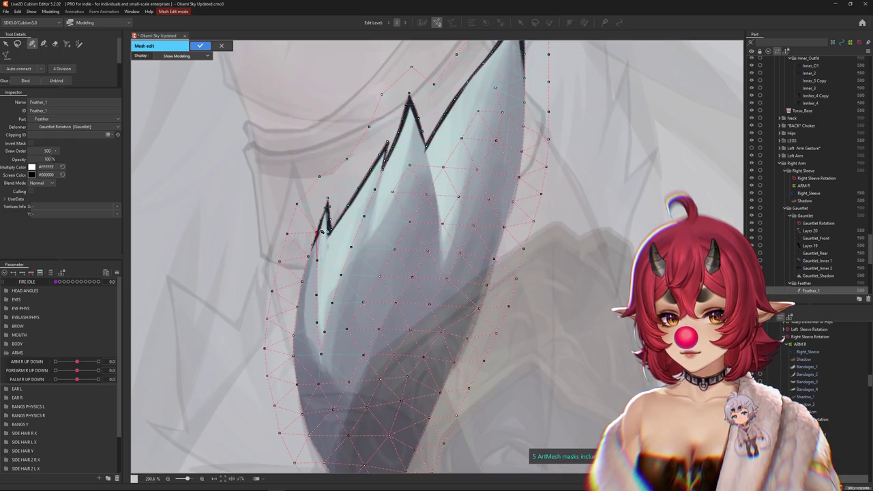
scroll(371, 250, up, 1)
scroll(373, 219, up, 1)
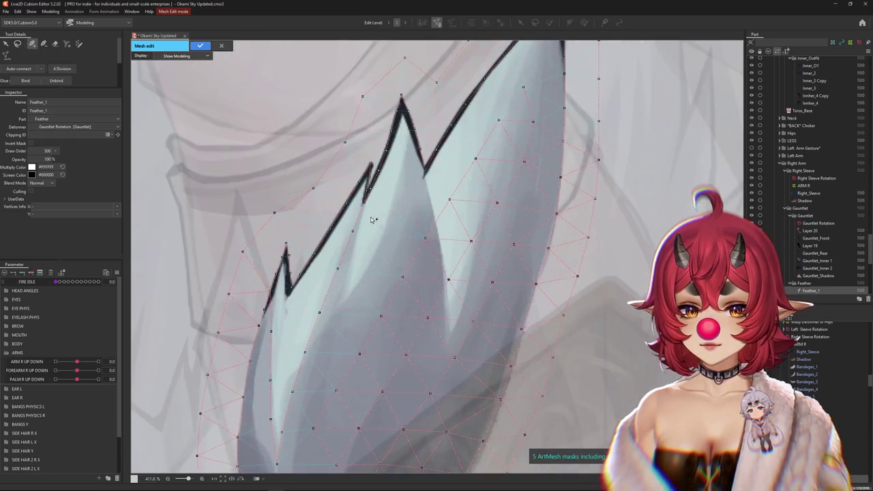
scroll(367, 207, up, 2)
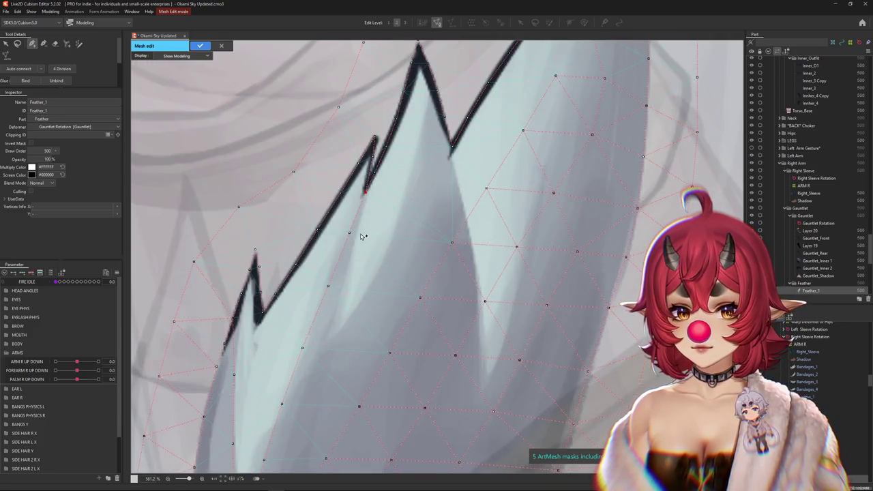
scroll(350, 278, up, 1)
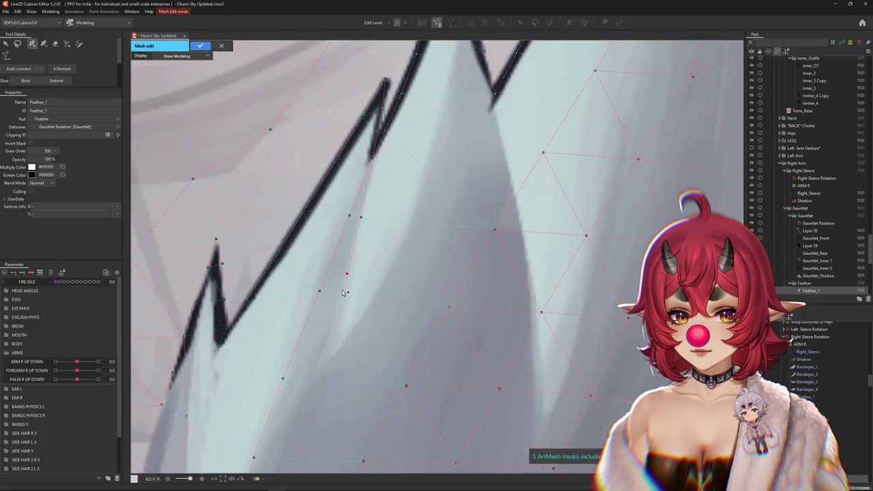
click(348, 339)
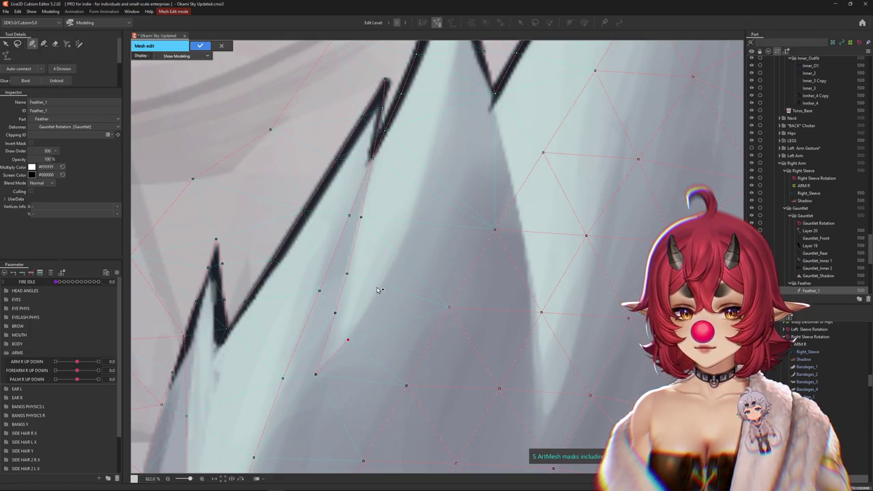
scroll(409, 272, up, 2)
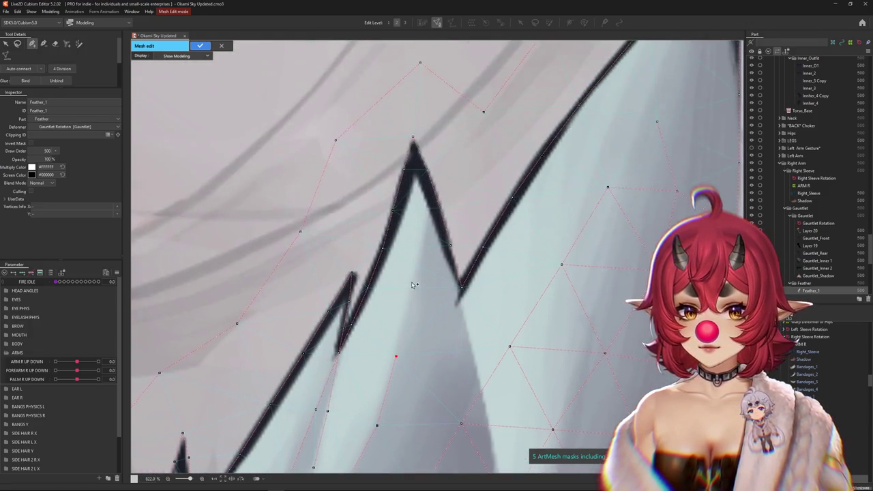
scroll(431, 177, down, 5)
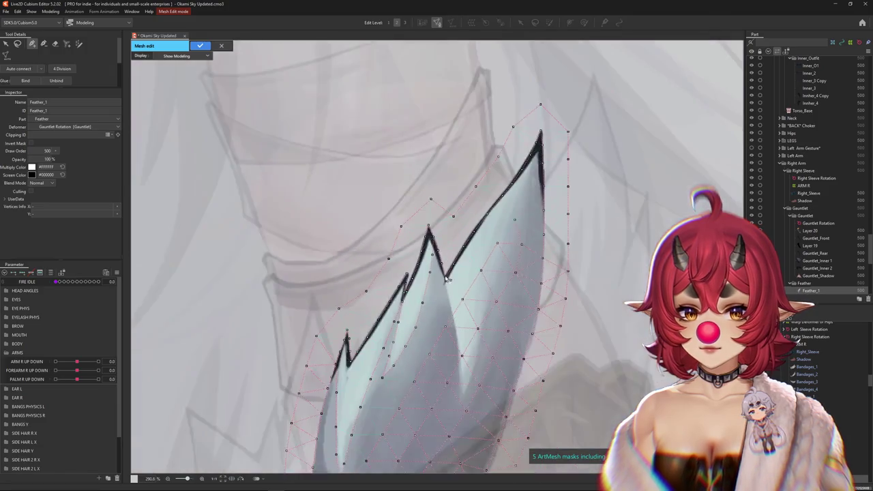
scroll(440, 250, up, 2)
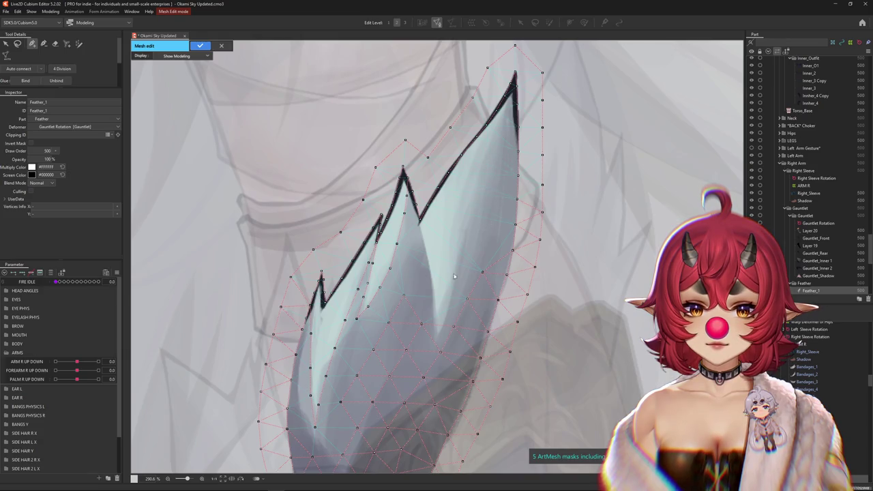
scroll(455, 277, up, 3)
Step: Add vertices up the inner shading line and along the neighbouring fold
click(437, 337)
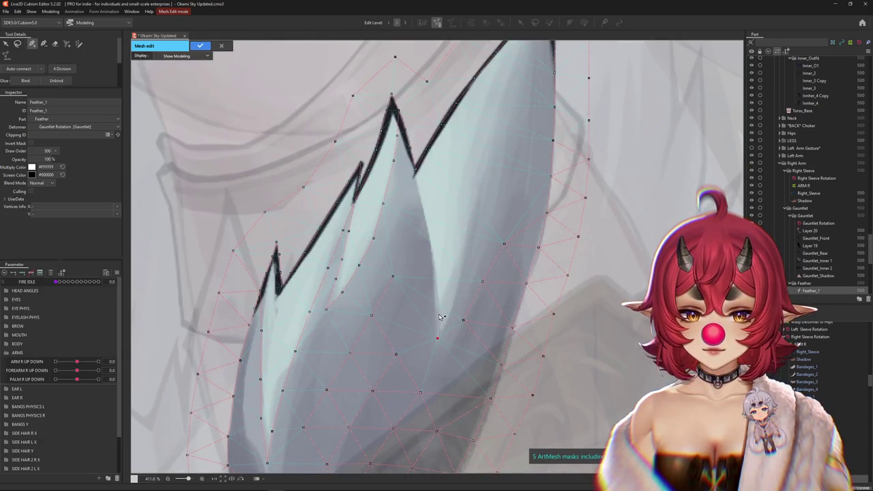
click(436, 278)
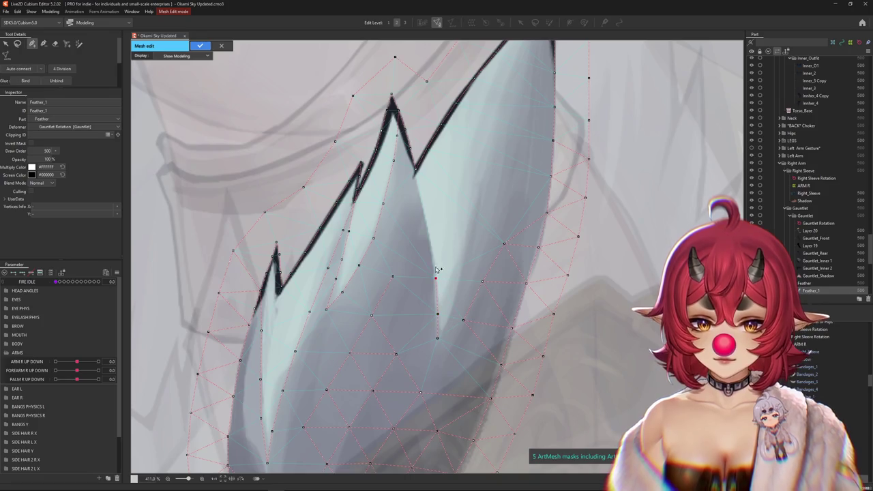
click(429, 240)
click(423, 209)
click(419, 183)
click(450, 306)
click(462, 262)
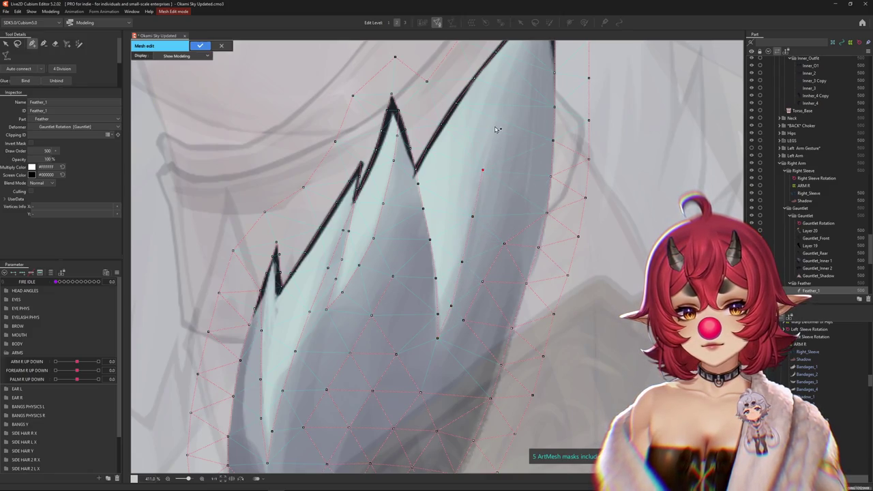
Step: Add vertices inside the feather and near the tall tip, then exit Mesh Edit
scroll(478, 205, up, 5)
scroll(477, 204, right, 1)
click(449, 284)
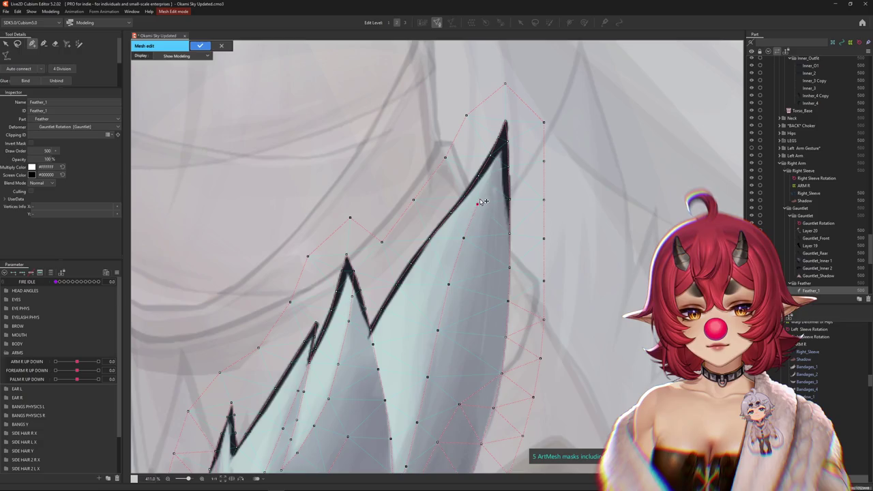
click(491, 177)
scroll(501, 155, up, 2)
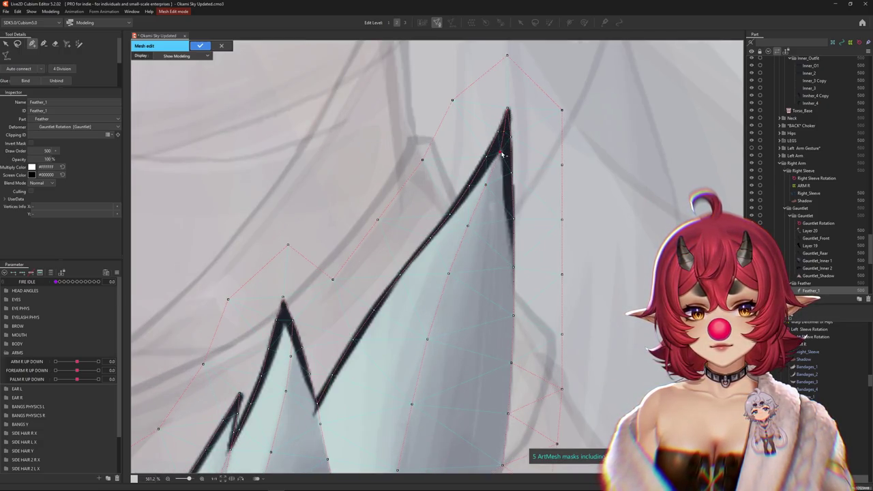
scroll(502, 156, down, 10)
key(Return)
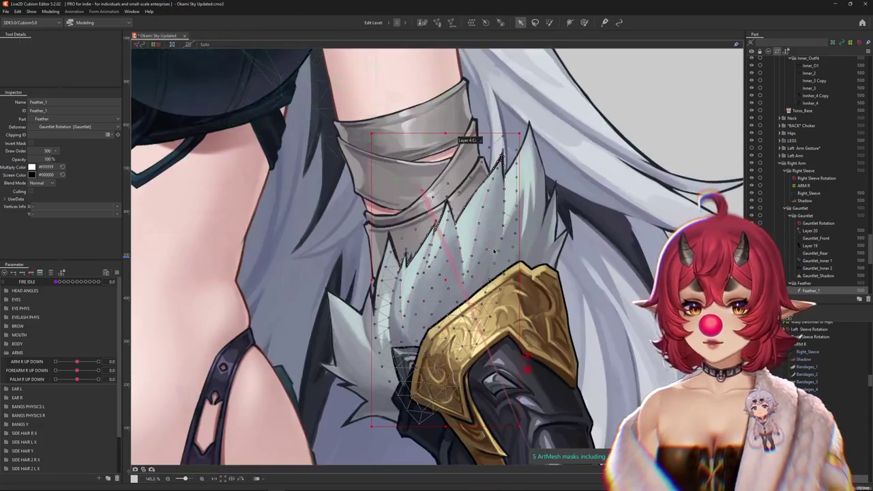
Step: Select Feather_3 and open it in Mesh Edit mode
scroll(494, 251, right, 2)
scroll(546, 286, up, 1)
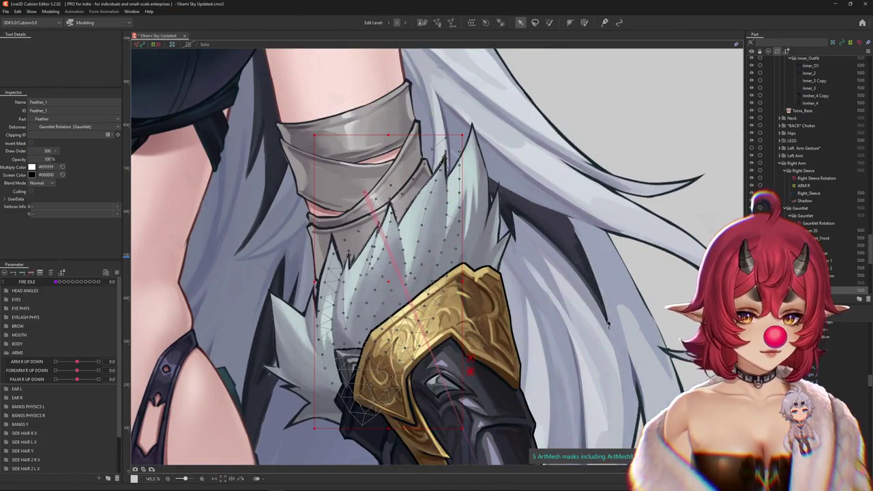
right_click(486, 187)
click(512, 225)
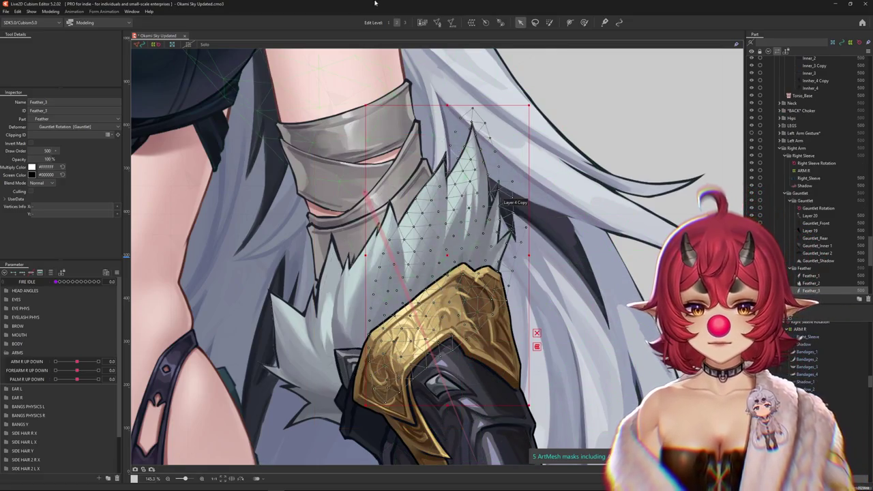
click(437, 22)
scroll(423, 150, up, 3)
scroll(402, 275, up, 2)
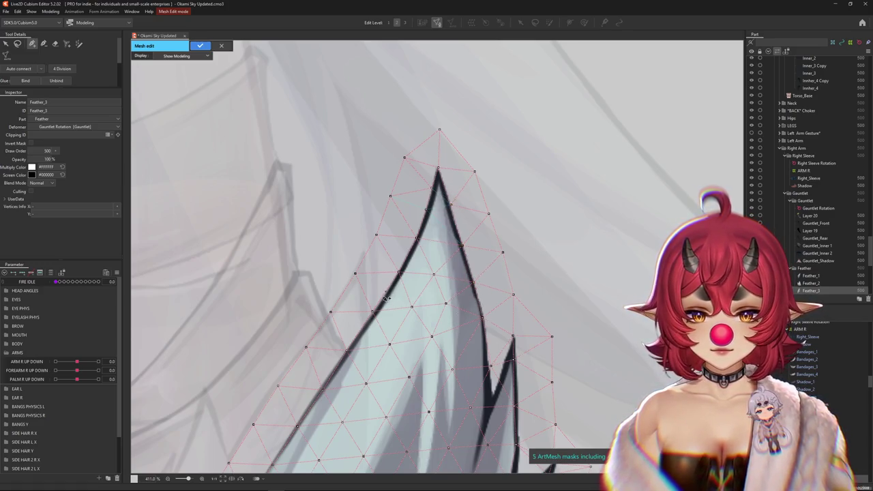
drag(322, 389, 389, 233)
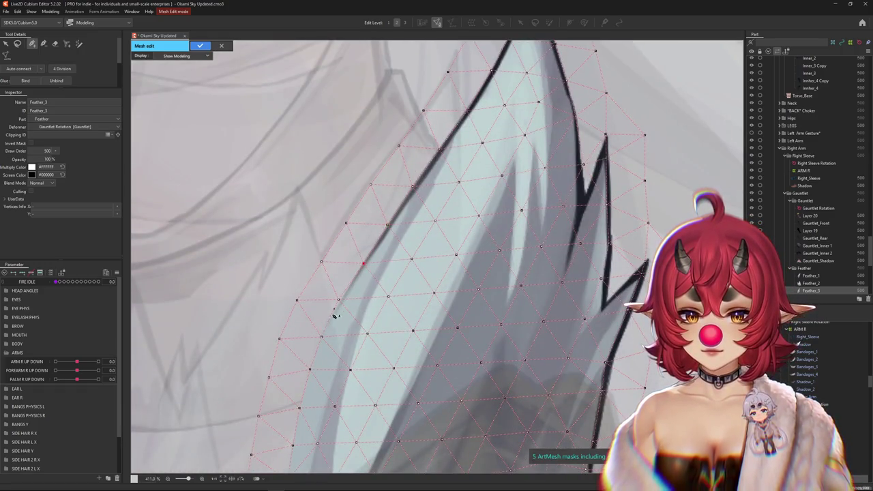
scroll(335, 316, down, 3)
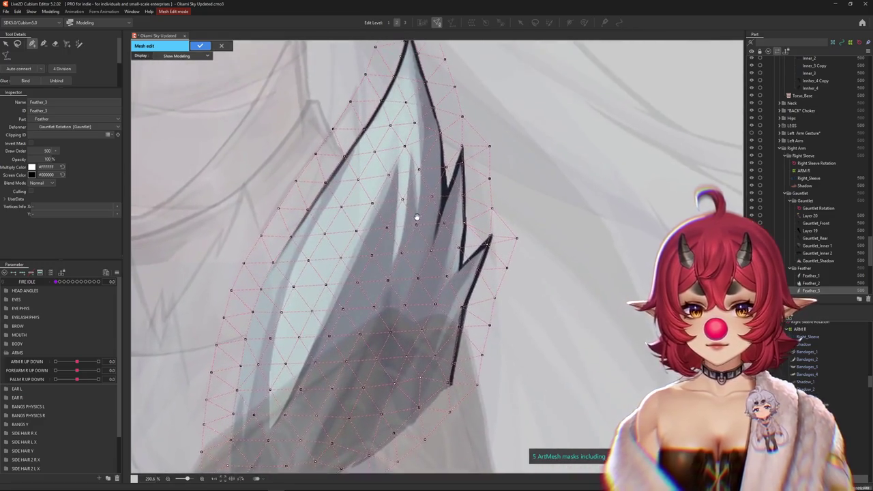
drag(417, 217, 378, 259)
scroll(377, 232, down, 2)
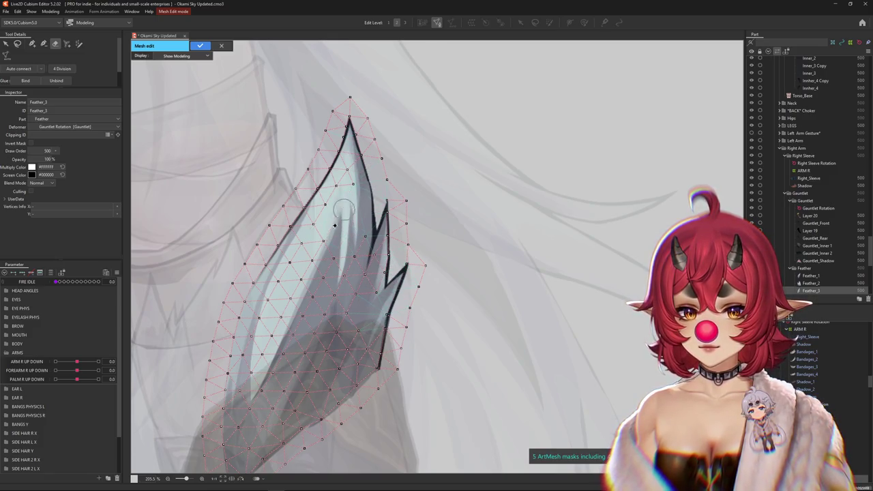
Step: Trace mesh edges up the feather's dark outline and the spike's right side, raising its tip
click(32, 44)
scroll(355, 225, up, 5)
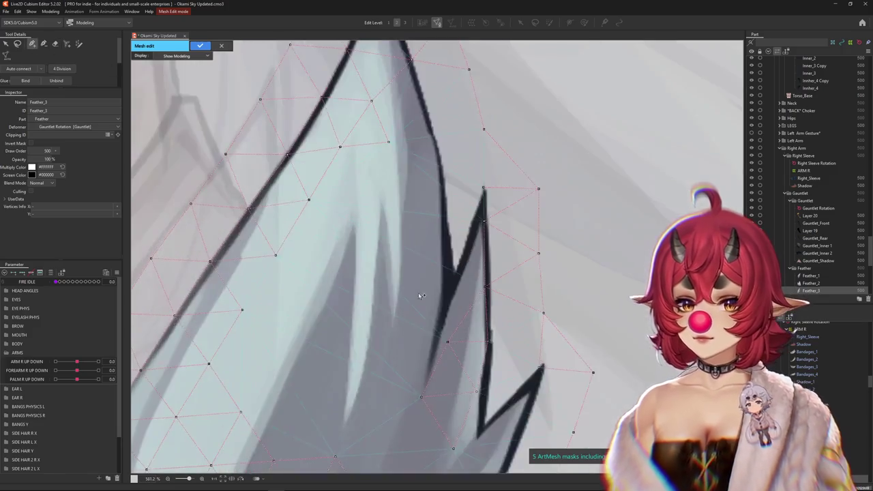
drag(409, 433, 434, 324)
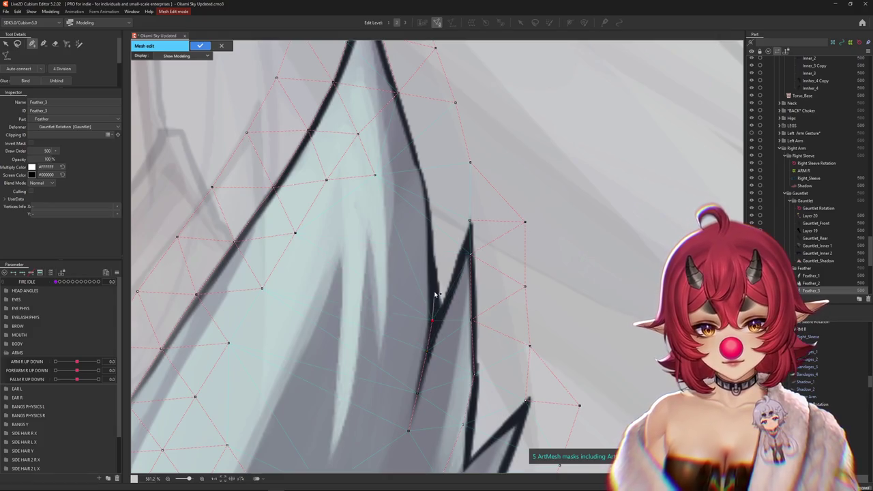
mouse_move(434, 324)
mouse_down()
mouse_move(433, 213)
mouse_move(387, 227)
mouse_move(346, 143)
mouse_up()
scroll(434, 214, up, 3)
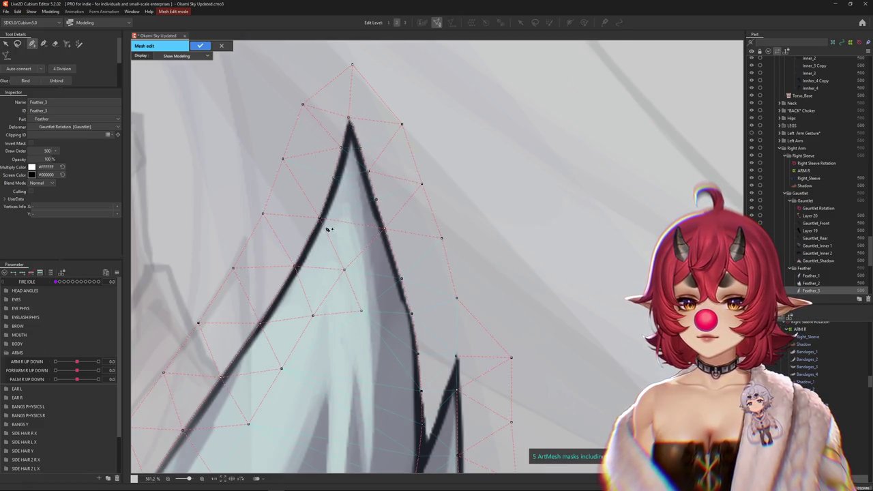
scroll(331, 189, down, 3)
scroll(384, 273, up, 3)
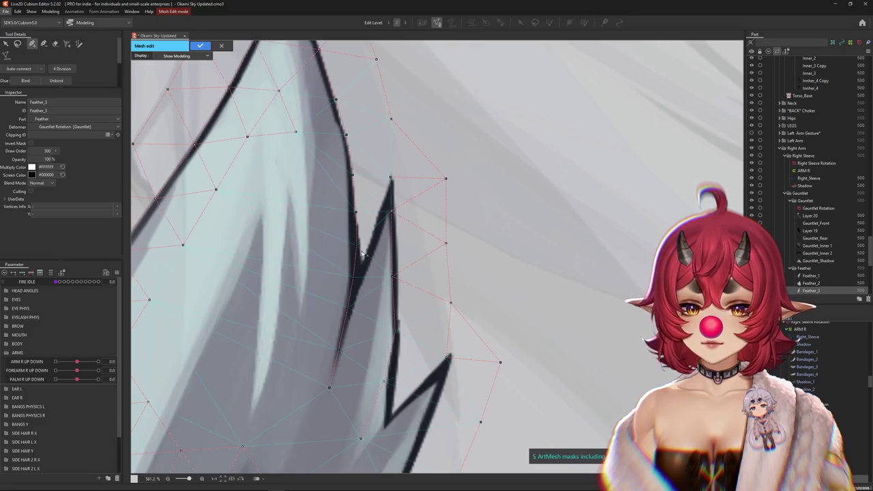
drag(390, 195, 401, 296)
drag(390, 179, 391, 170)
Step: Add vertices along both outlines of the feather spike down to its tip
click(372, 238)
click(360, 279)
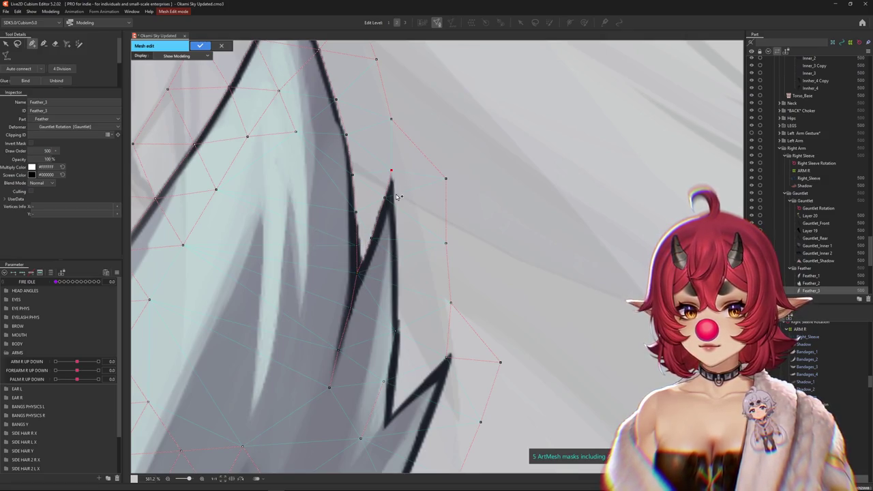
click(397, 297)
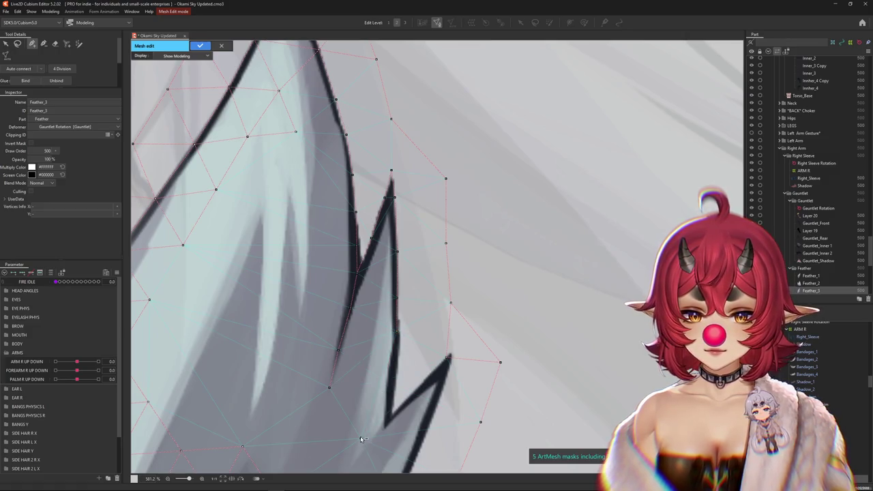
click(391, 416)
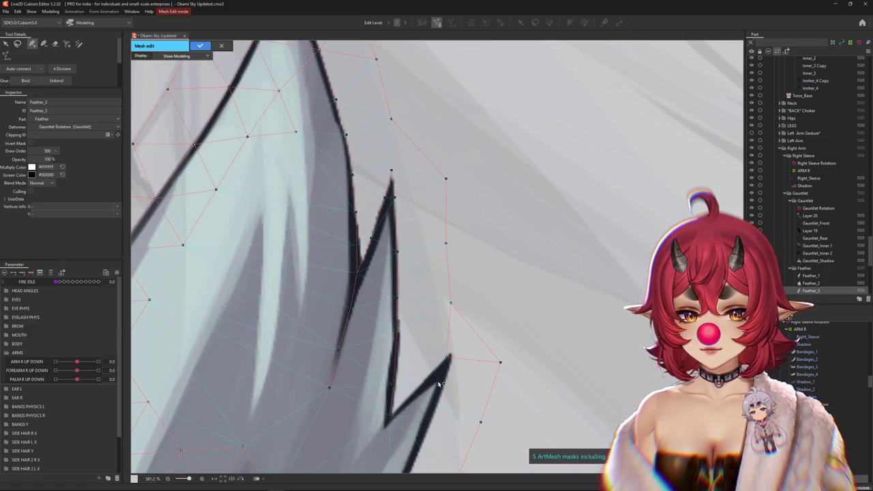
scroll(438, 385, down, 2)
click(420, 319)
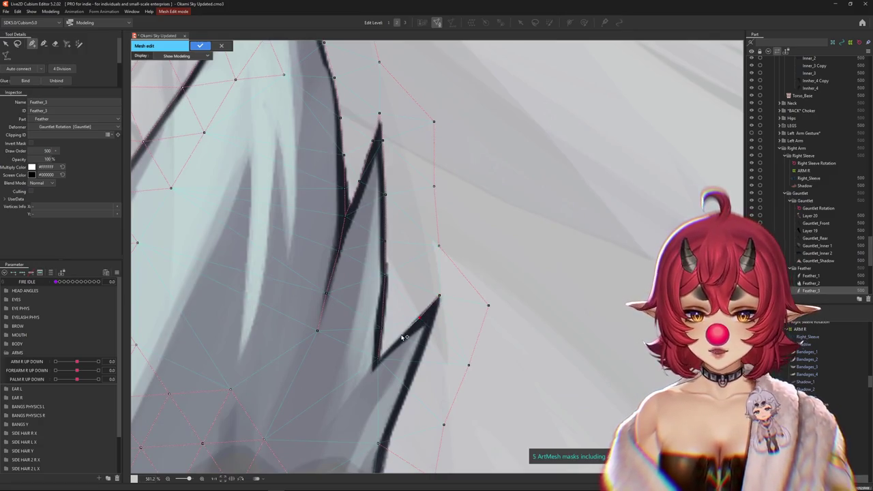
click(440, 297)
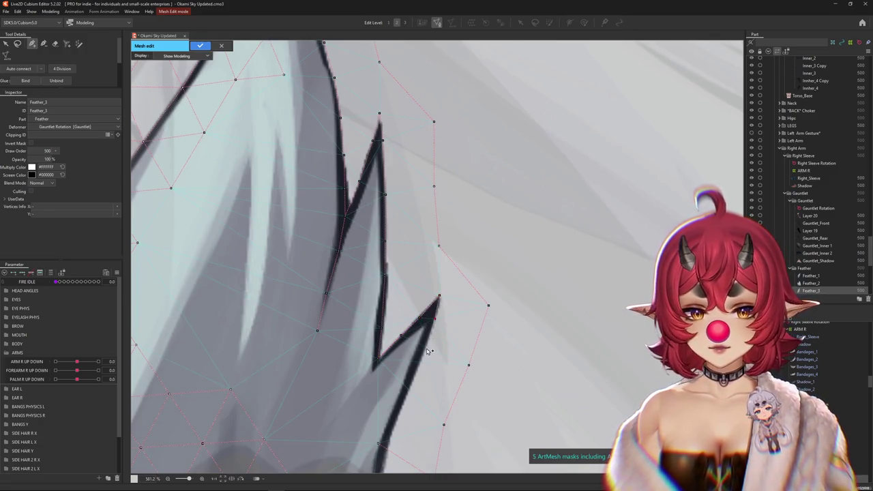
scroll(403, 404, down, 5)
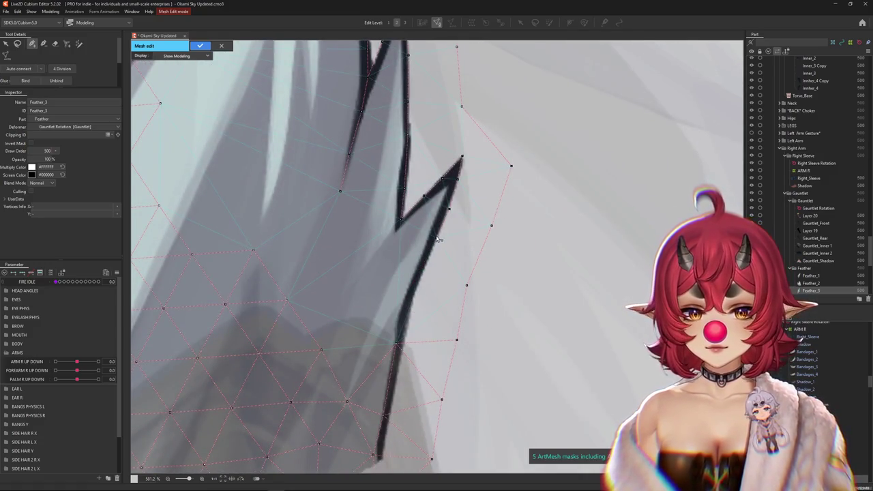
click(421, 268)
click(402, 349)
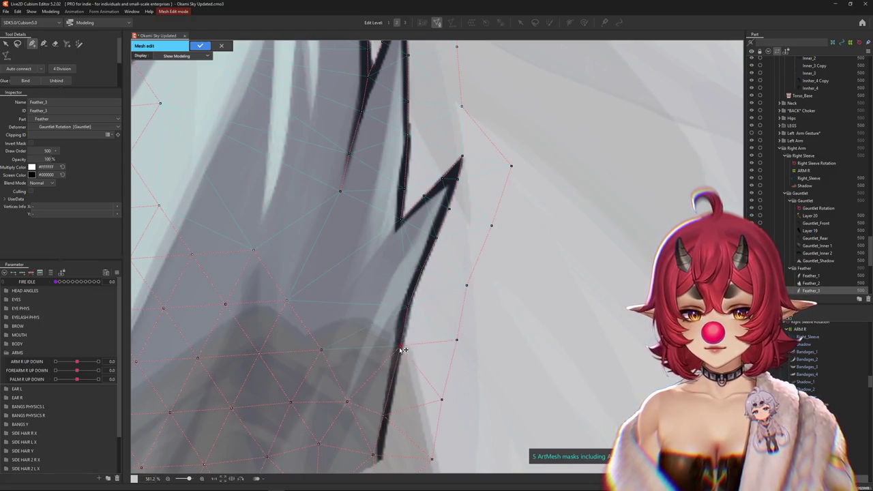
click(389, 416)
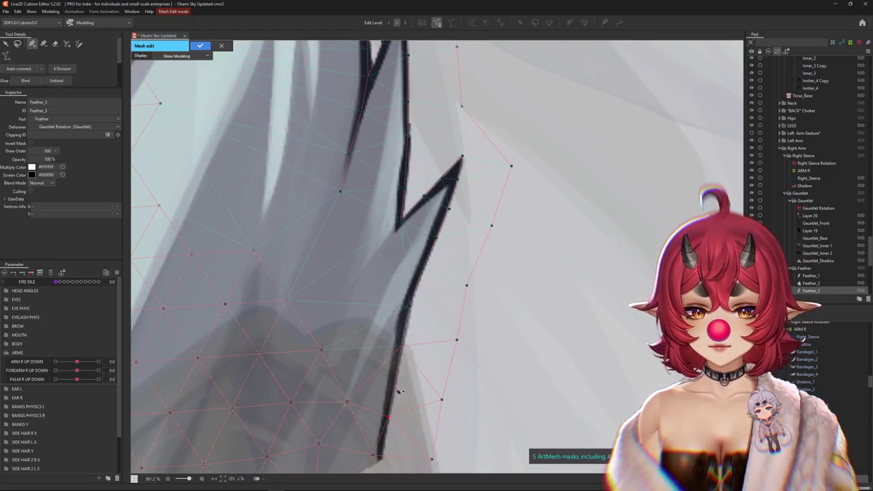
Step: Add vertices along the lower feather edge and clear the selection
scroll(403, 382, down, 5)
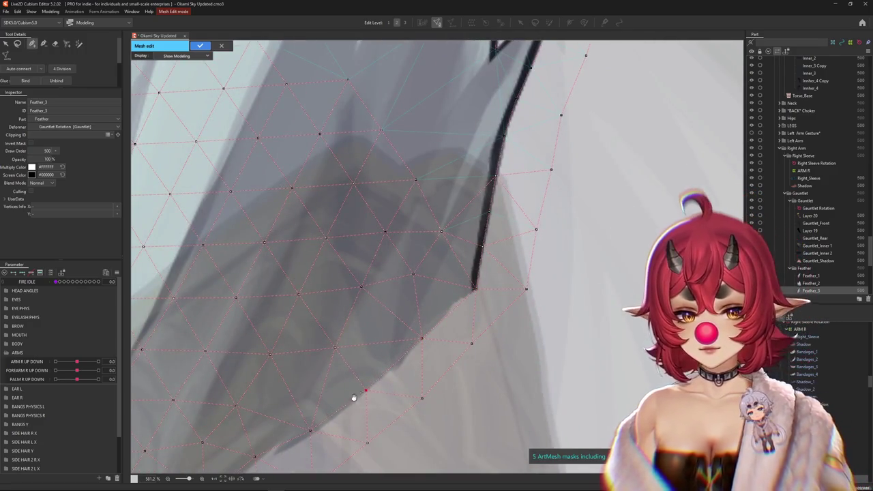
scroll(413, 338, down, 5)
click(352, 367)
scroll(341, 372, down, 1)
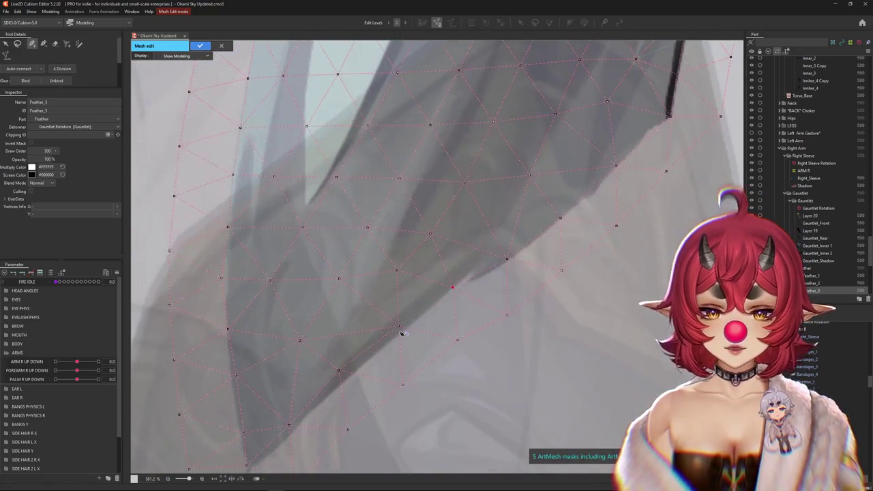
click(351, 374)
click(294, 427)
scroll(326, 407, down, 1)
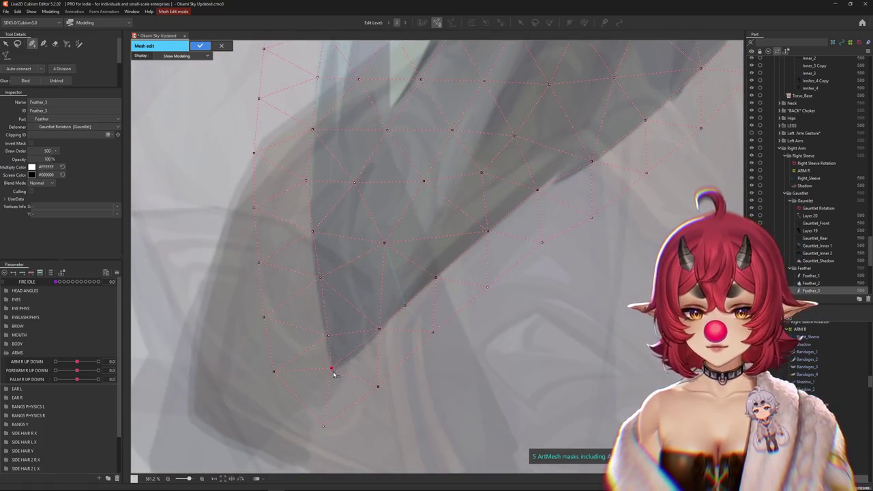
click(320, 277)
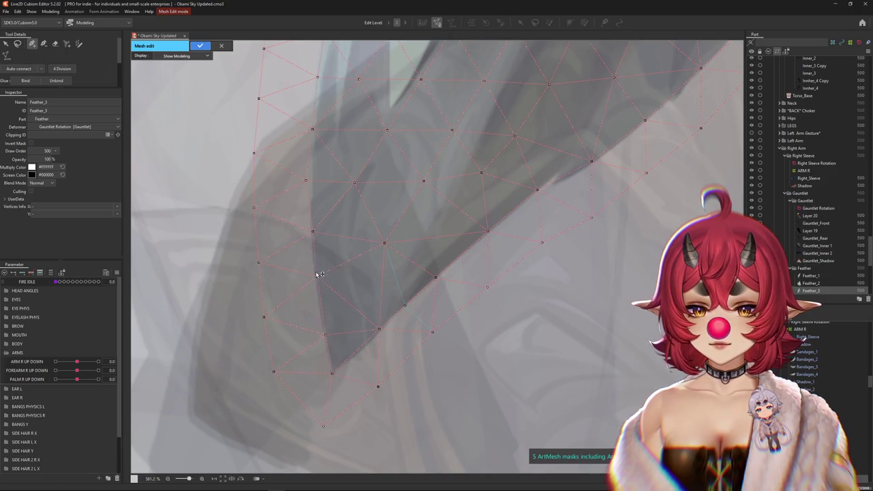
drag(311, 135, 308, 347)
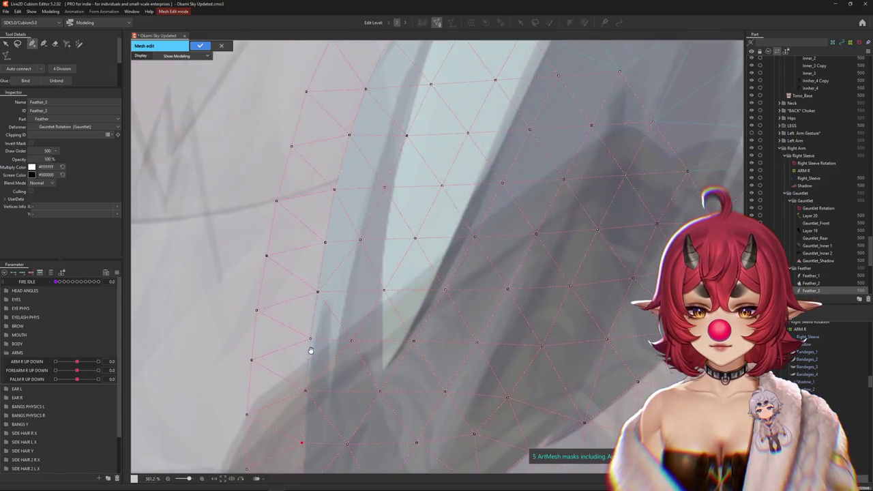
drag(318, 292, 315, 289)
drag(325, 241, 324, 240)
click(334, 190)
drag(376, 125, 337, 314)
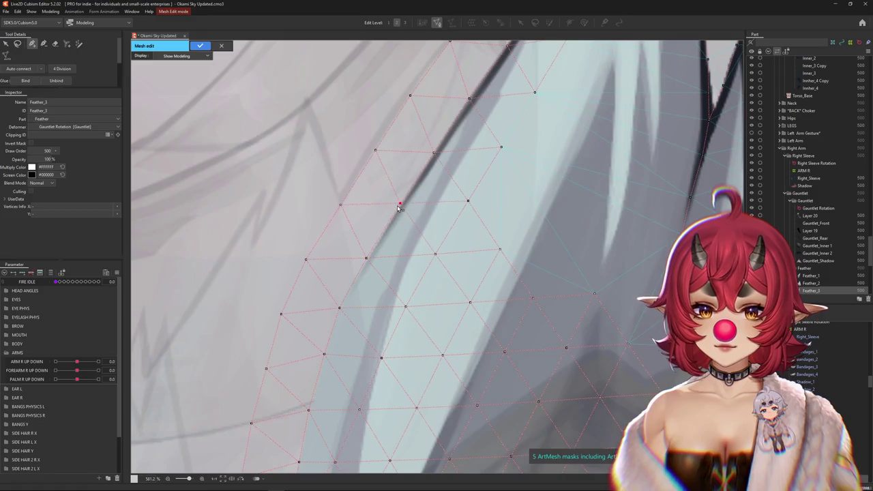
drag(440, 156, 397, 296)
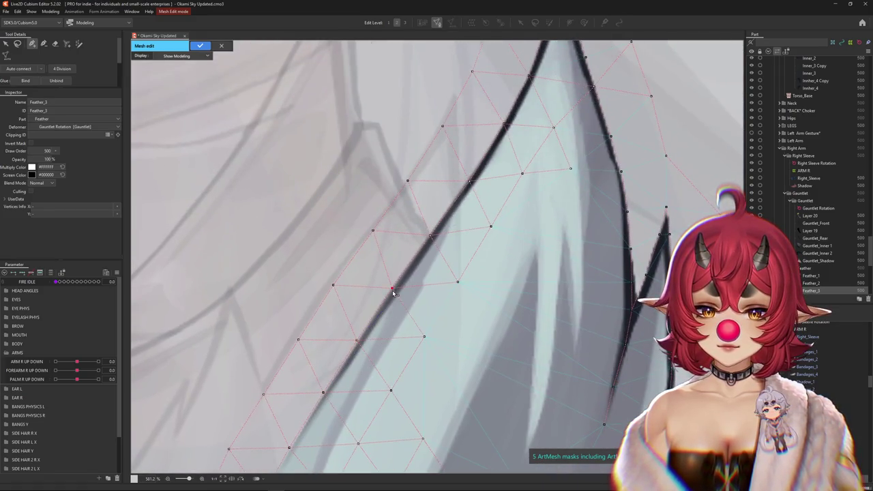
drag(466, 215, 396, 330)
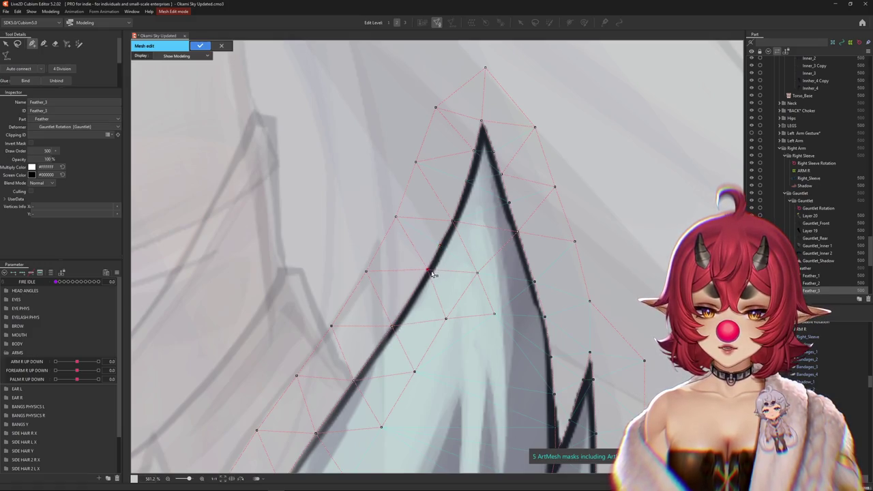
drag(433, 274, 426, 285)
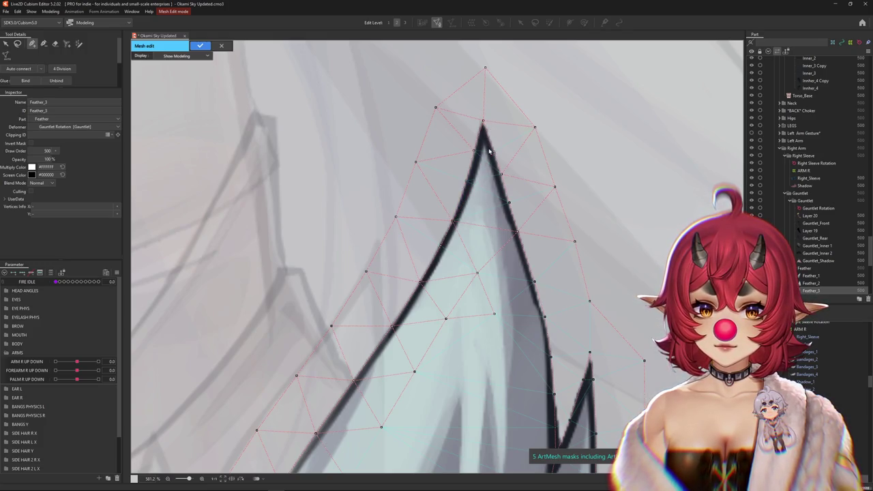
drag(484, 326, 474, 287)
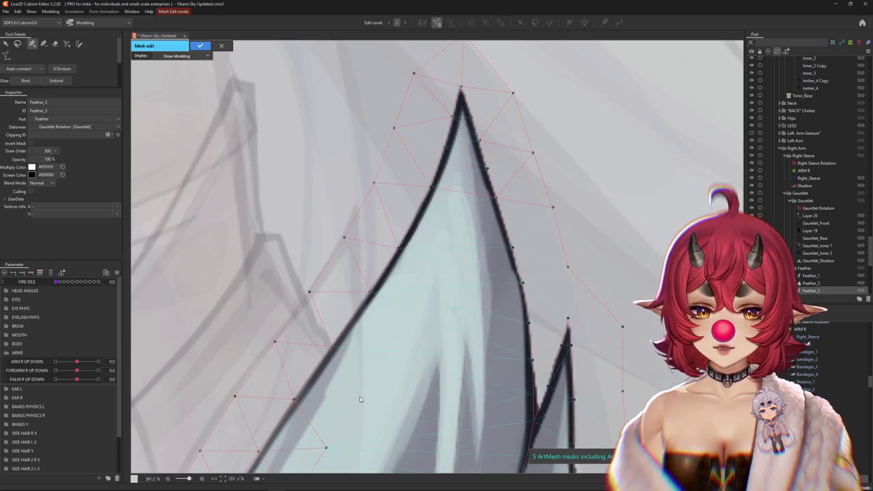
scroll(380, 398, down, 3)
drag(381, 397, 431, 256)
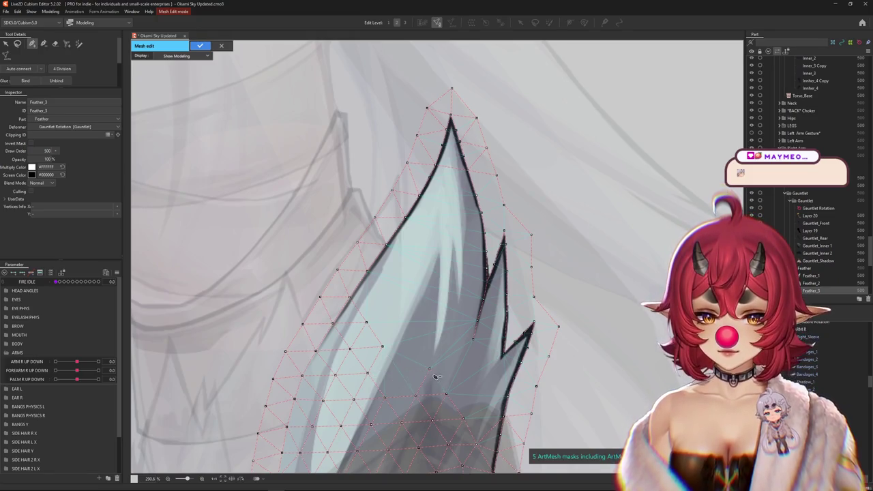
Step: Erase interior vertices inside the Feather_3 mesh with the delete-vertex brush
drag(436, 375, 454, 243)
key(b)
drag(349, 395, 360, 312)
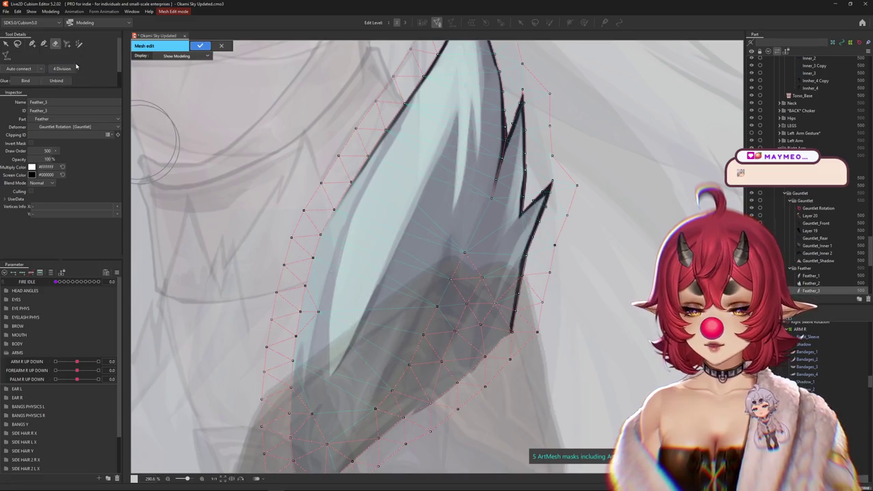
click(32, 43)
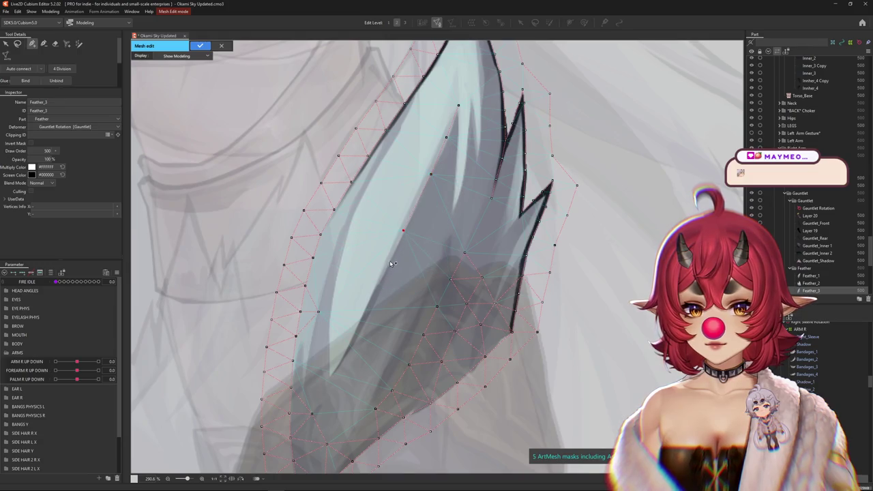
Step: Add vertices along the feather's inner edge up to its notch and in the lower area
click(356, 335)
click(340, 362)
click(328, 378)
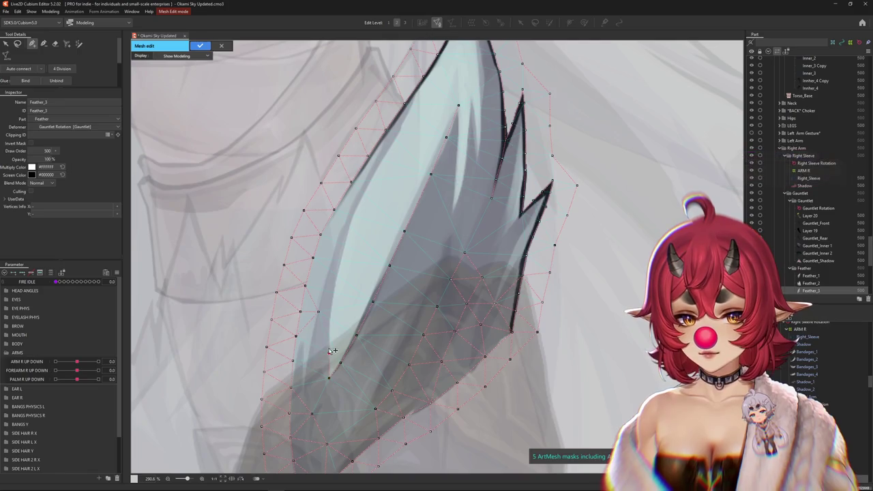
click(330, 317)
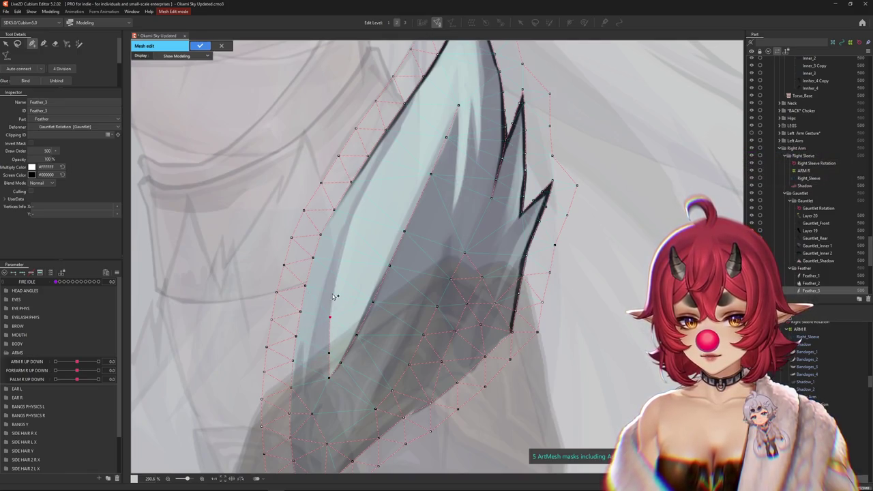
click(335, 288)
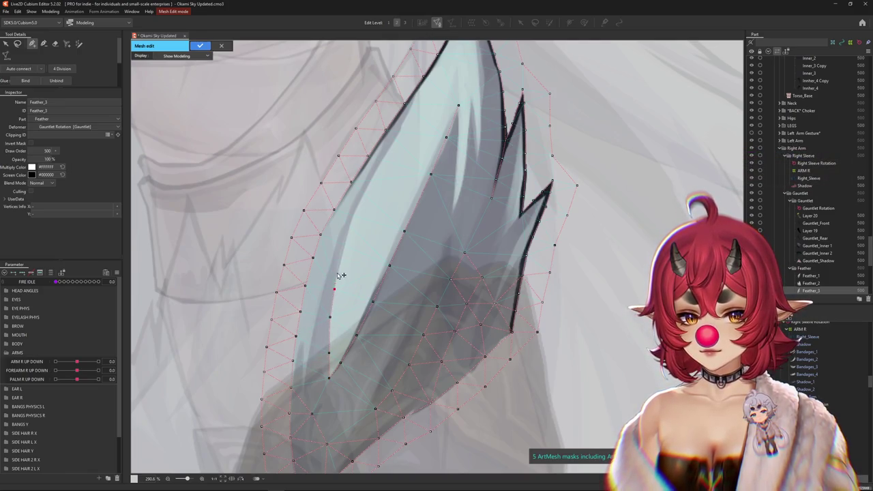
click(368, 219)
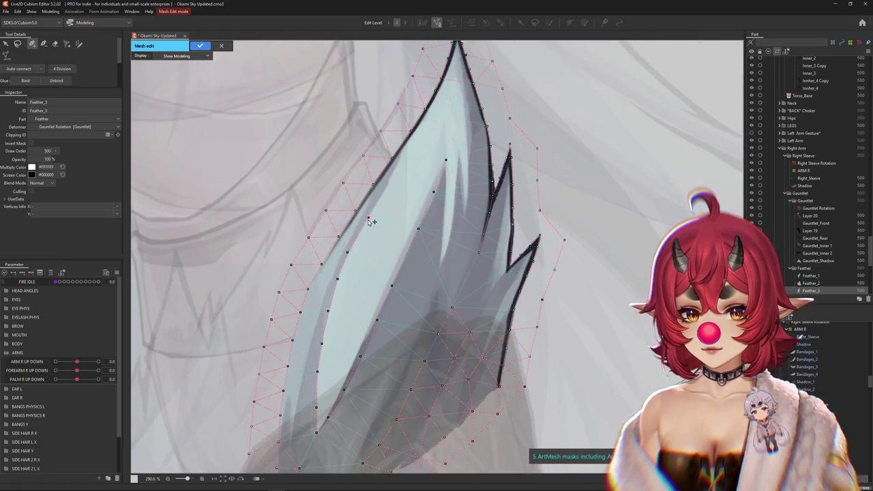
click(406, 148)
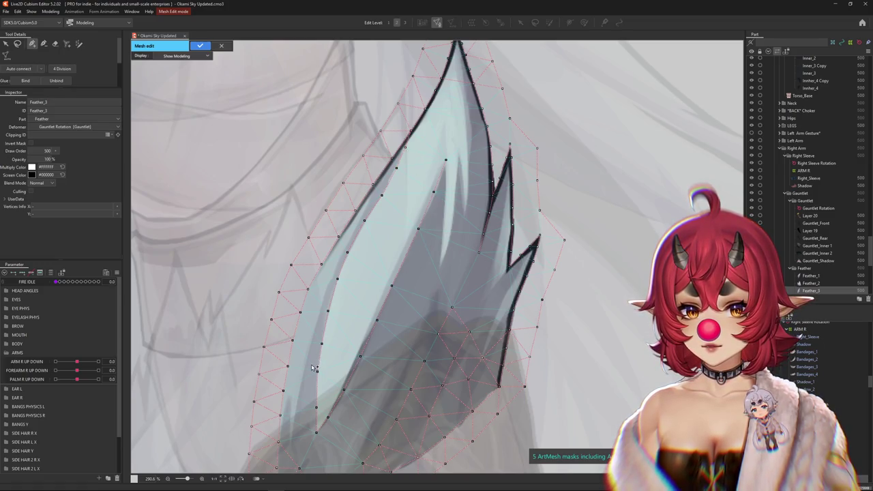
drag(409, 160, 375, 283)
click(372, 280)
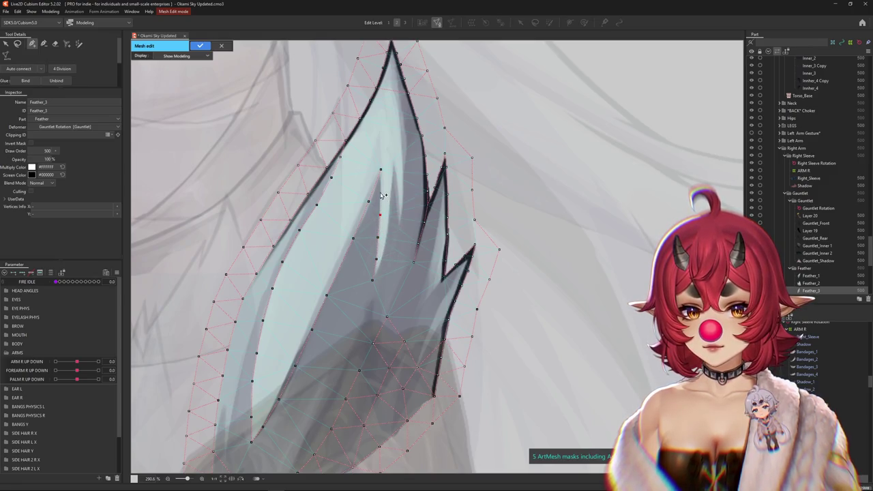
scroll(382, 181, up, 5)
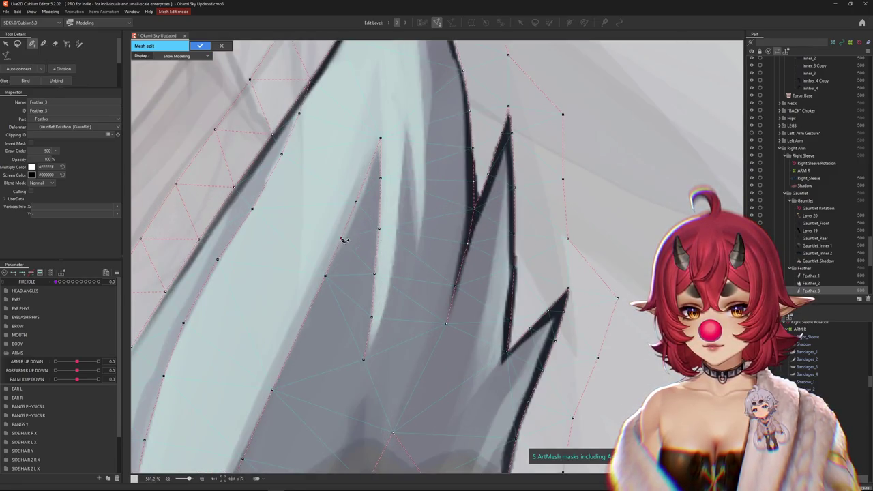
Step: Add vertices on the inner strand, down the jagged tip edge and at the lower spike
click(365, 364)
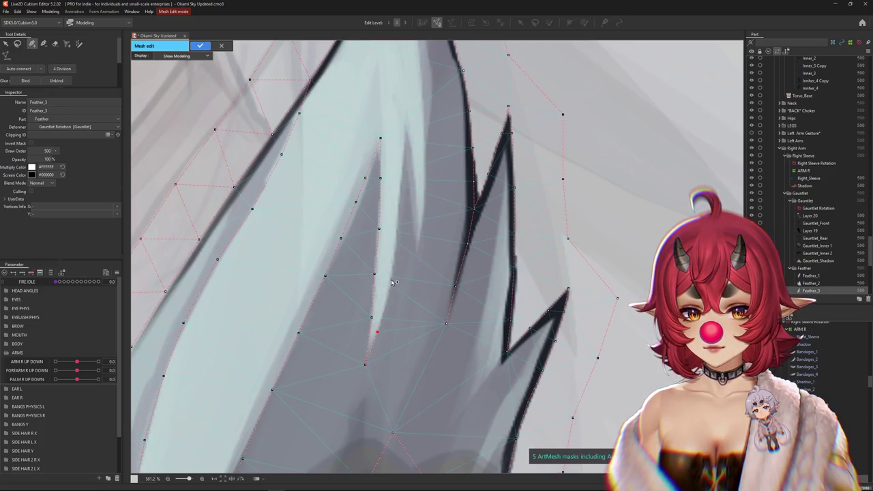
click(405, 123)
click(411, 149)
click(416, 183)
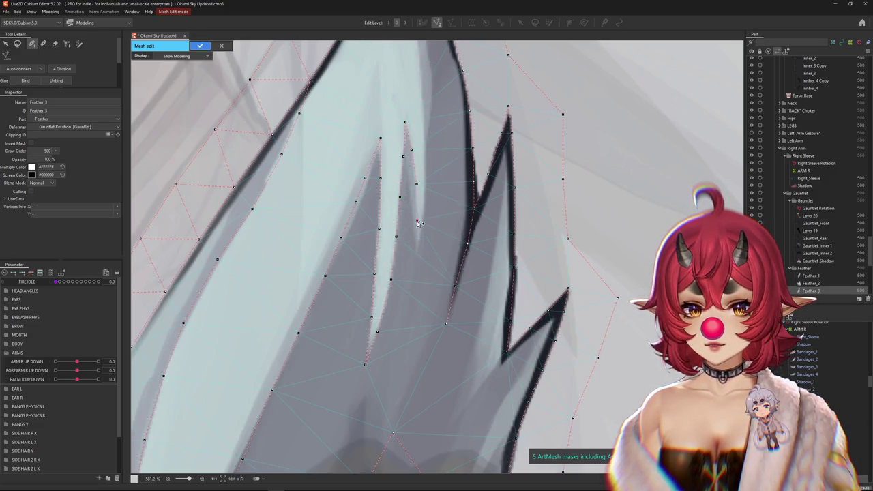
click(417, 219)
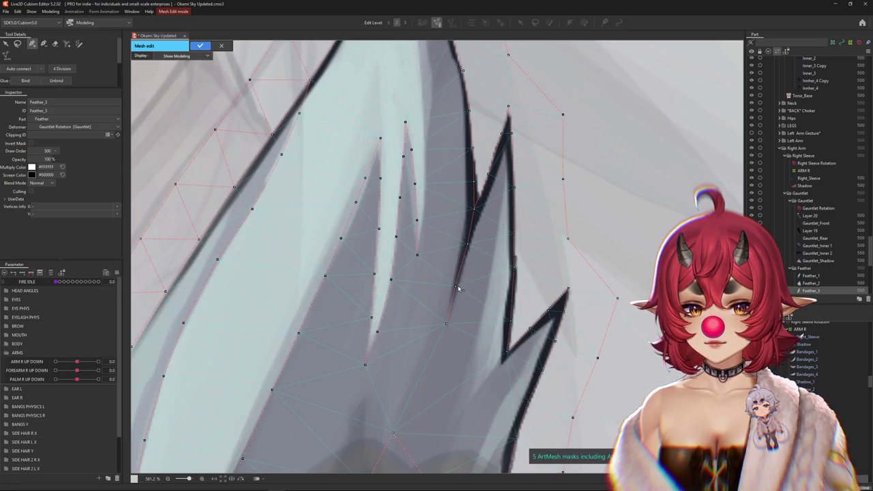
click(450, 319)
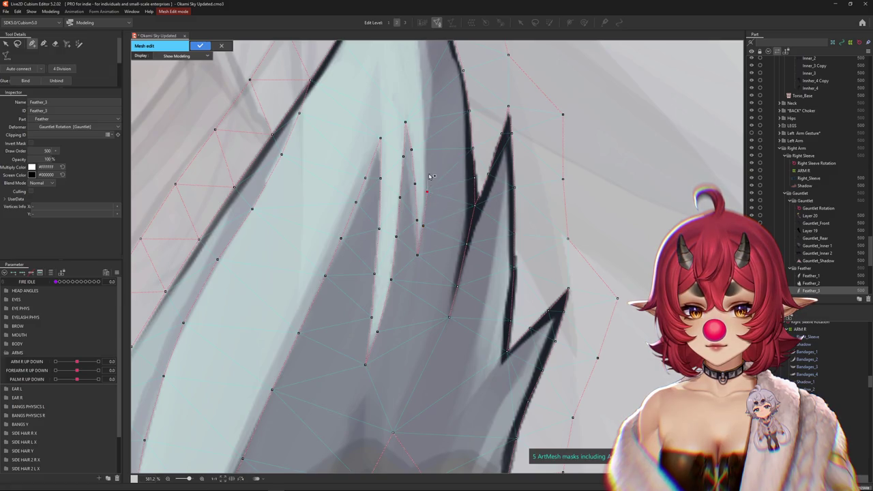
Step: Review the whole Feather_3 mesh, apply the edit, and close the Okami Sky model
drag(427, 97, 448, 303)
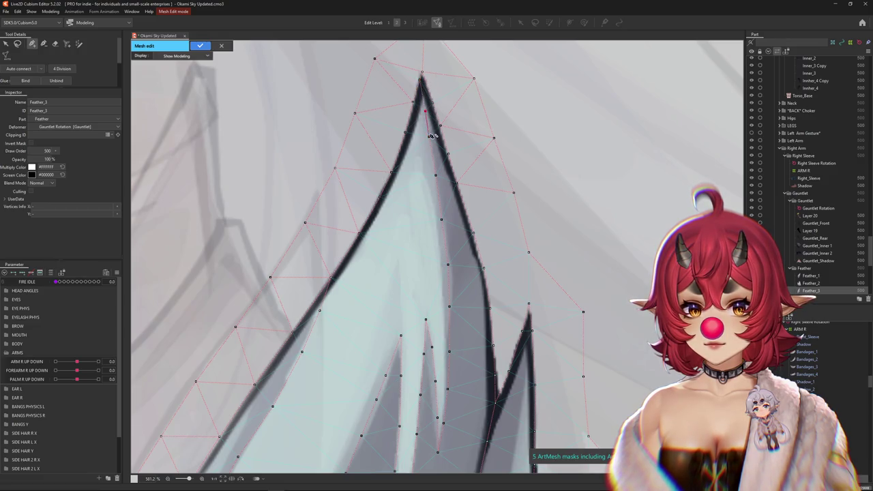
scroll(431, 136, down, 3)
drag(329, 351, 348, 271)
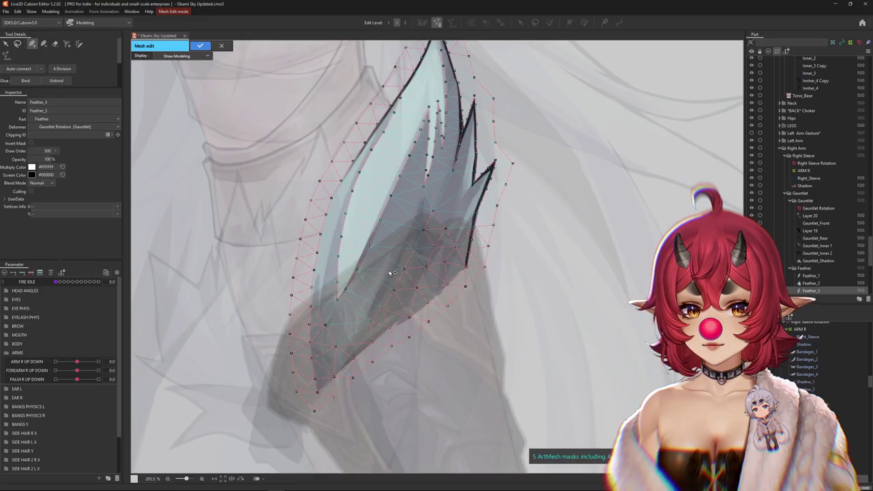
scroll(456, 173, up, 3)
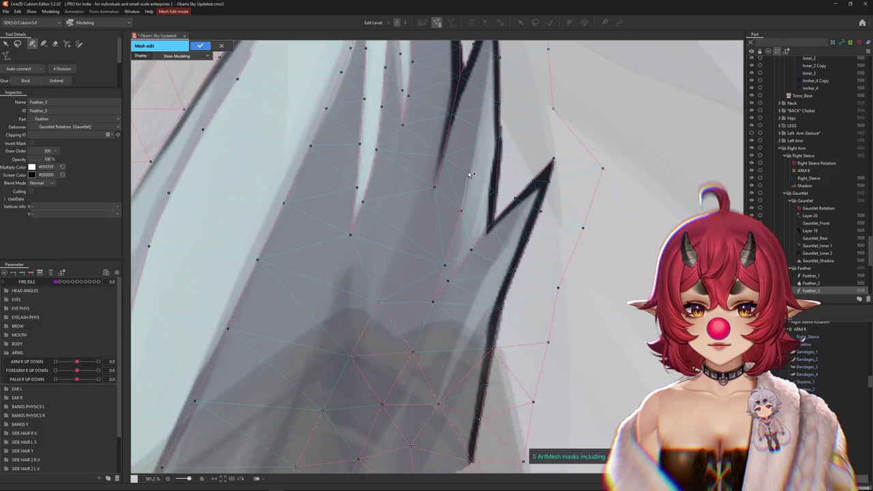
drag(478, 121, 473, 262)
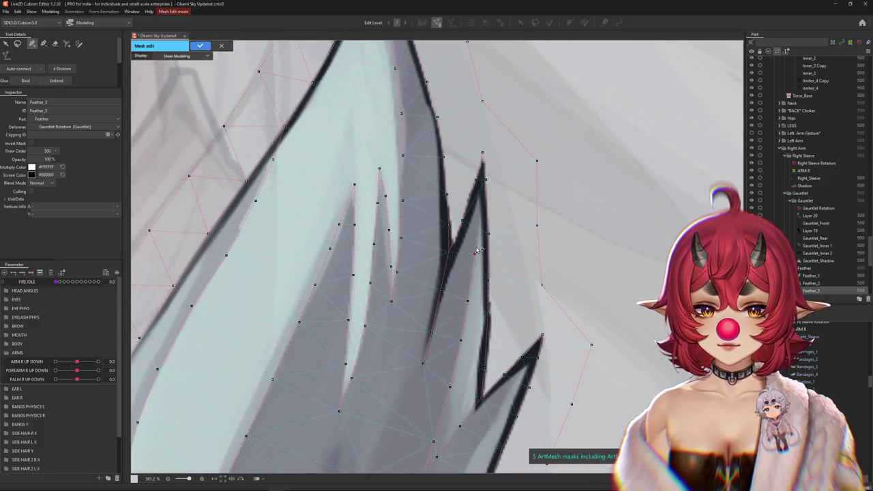
scroll(496, 269, down, 4)
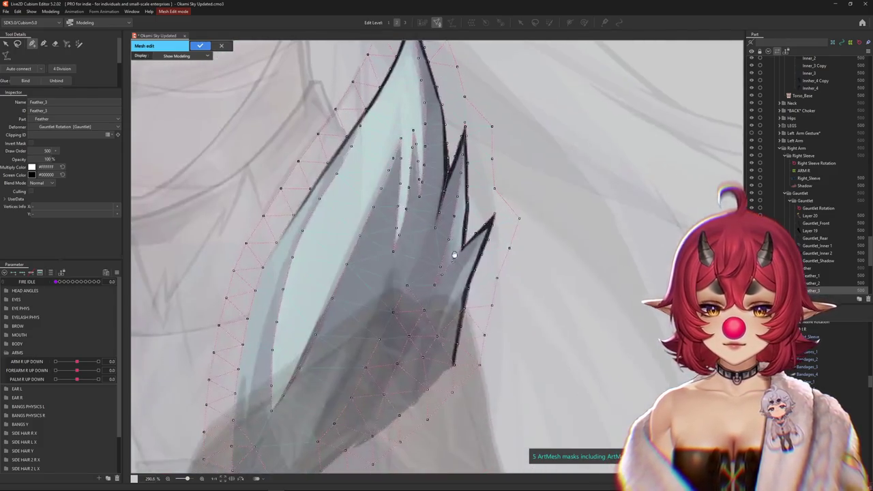
scroll(310, 203, up, 2)
scroll(311, 203, down, 3)
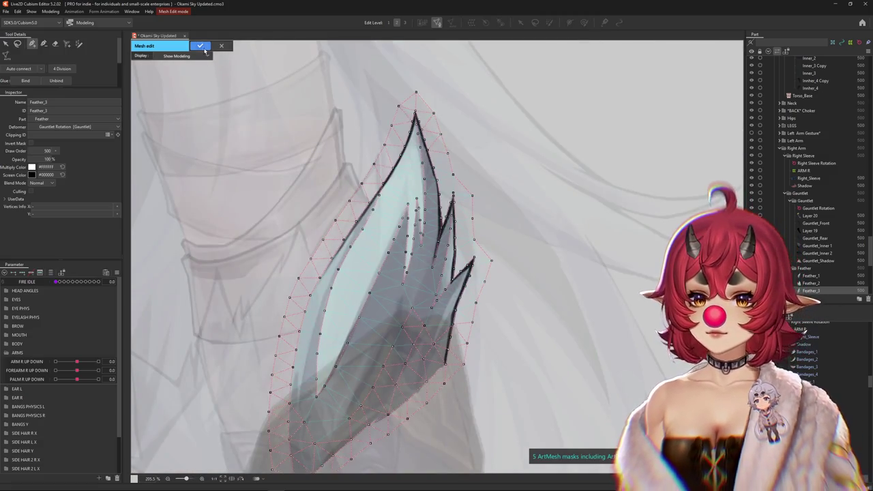
click(200, 46)
scroll(421, 250, down, 5)
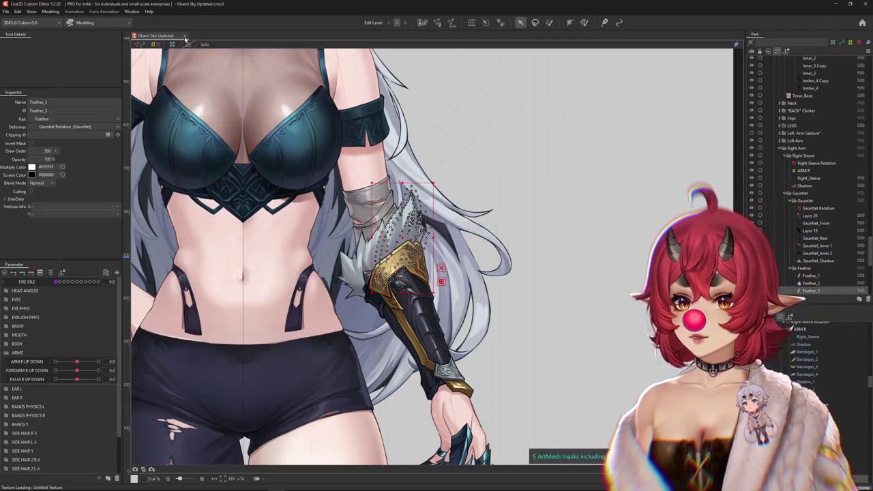
key(ctrl+w)
Step: Open mav face change.cmo3 from recent files and bring up its Physics Settings
click(6, 11)
mouse_move(20, 43)
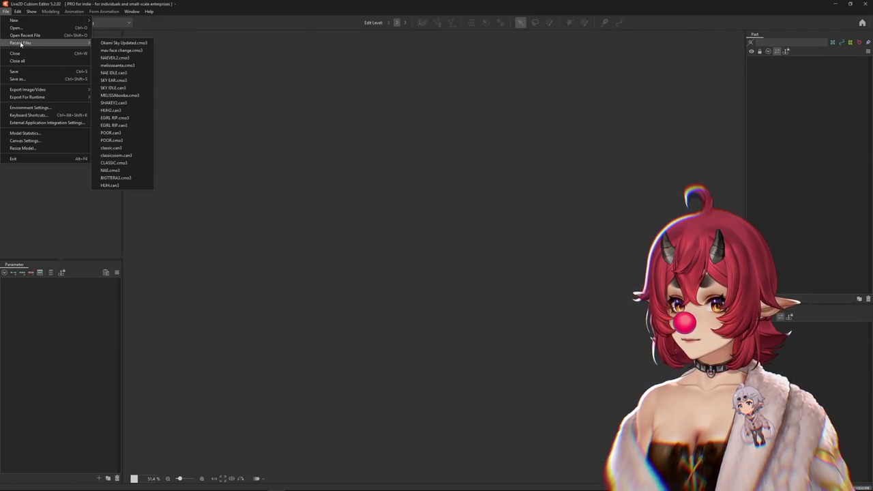
click(122, 52)
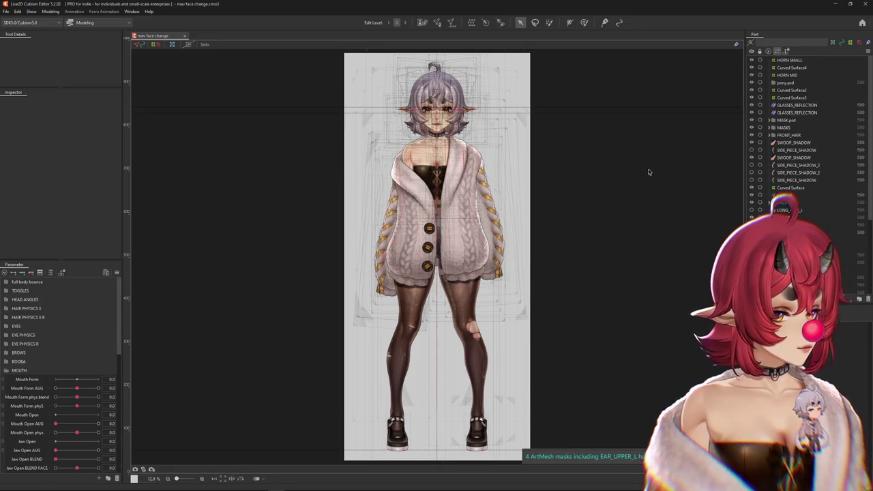
scroll(448, 102, up, 2)
click(49, 12)
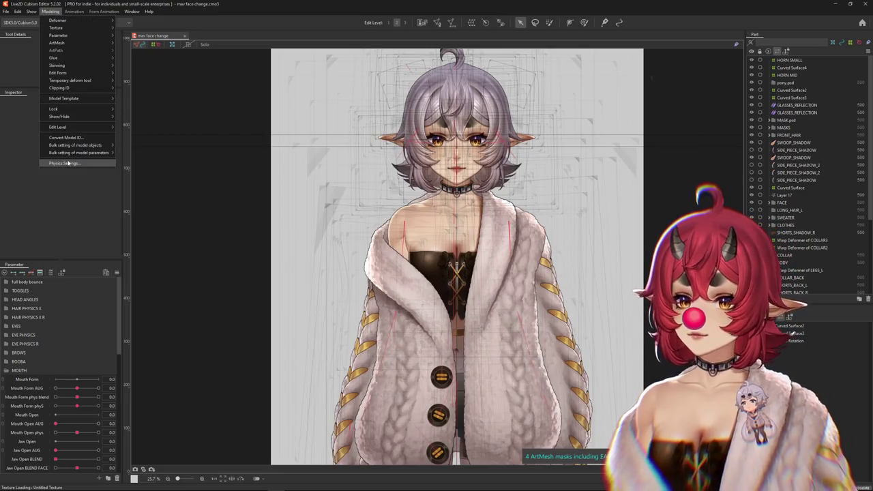
click(68, 163)
scroll(545, 104, up, 3)
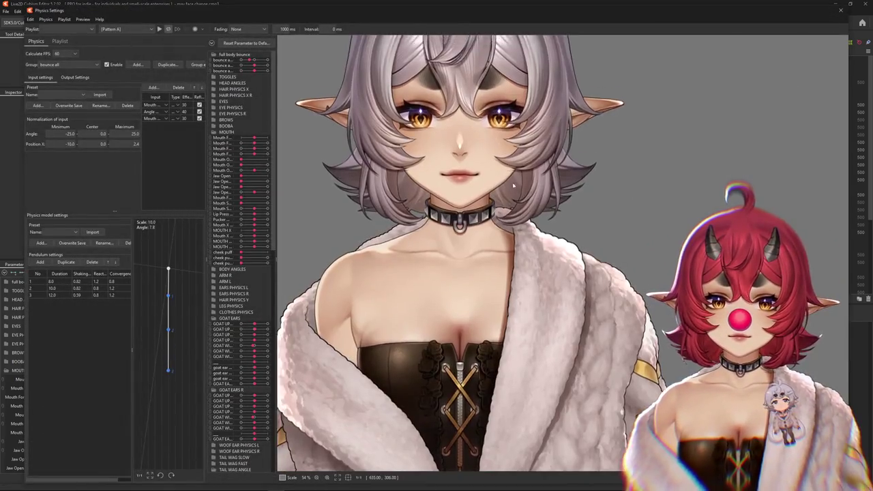
scroll(513, 184, down, 3)
click(840, 10)
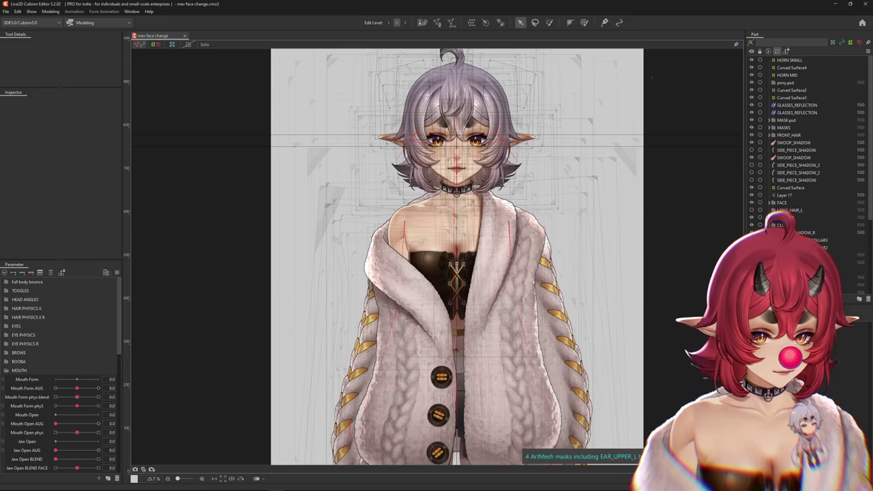
click(51, 11)
click(75, 164)
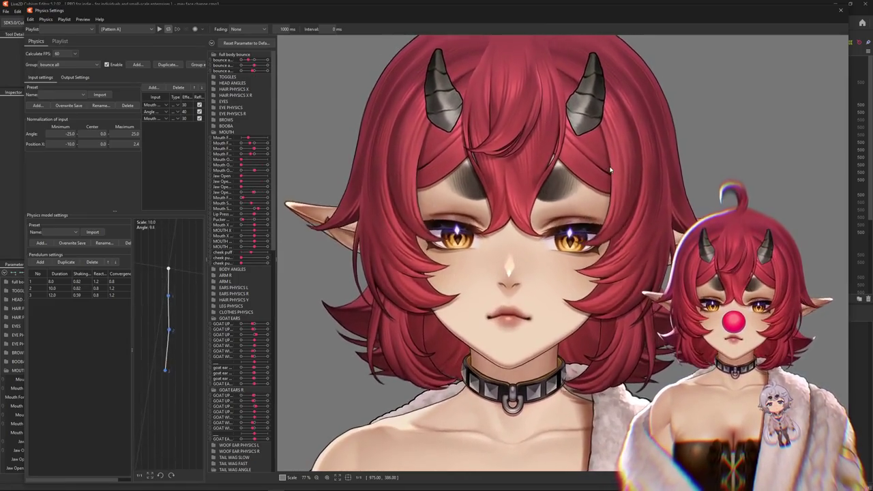
scroll(610, 169, down, 2)
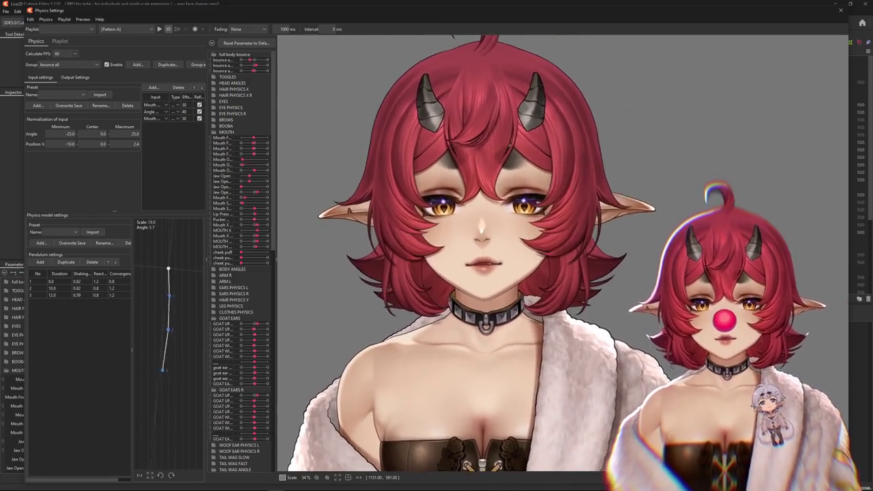
click(75, 65)
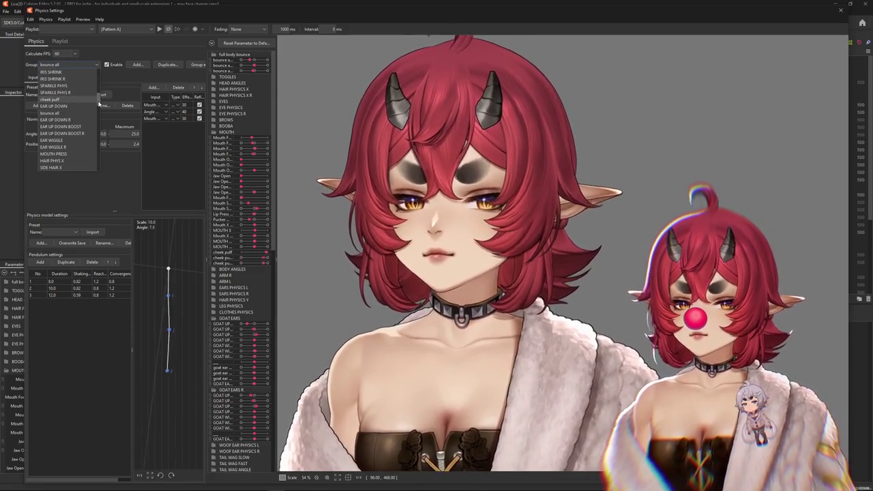
Step: Add Eyeball X as an input to the ANGLE X physics group and view its outputs
drag(99, 104, 100, 72)
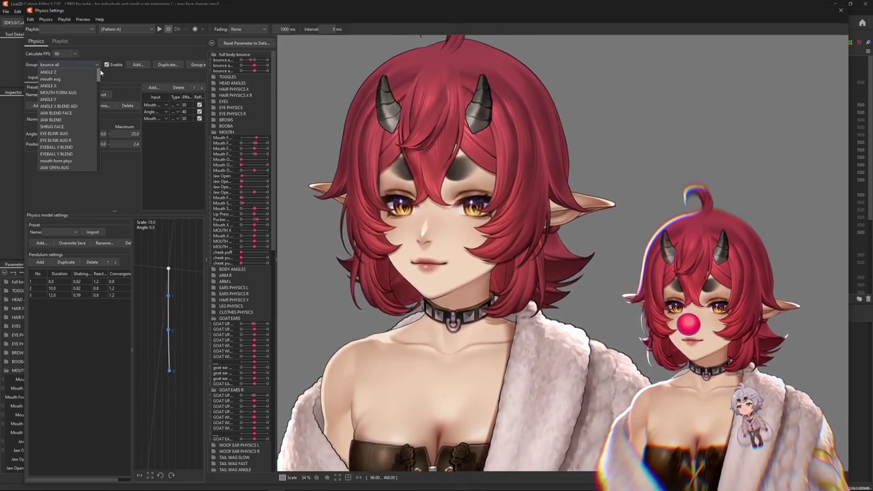
click(49, 86)
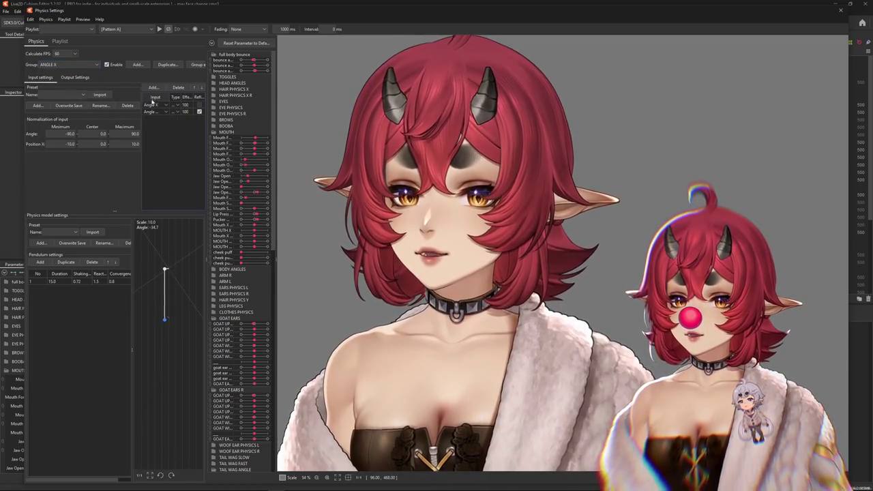
click(152, 88)
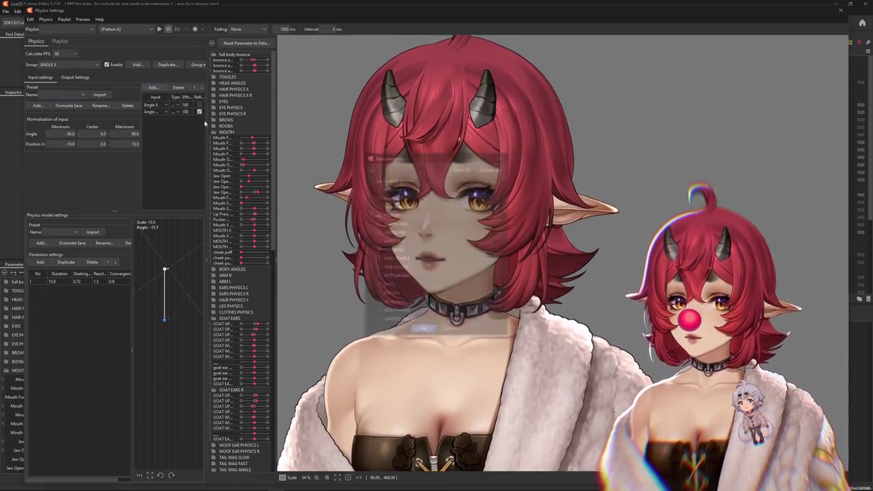
click(394, 214)
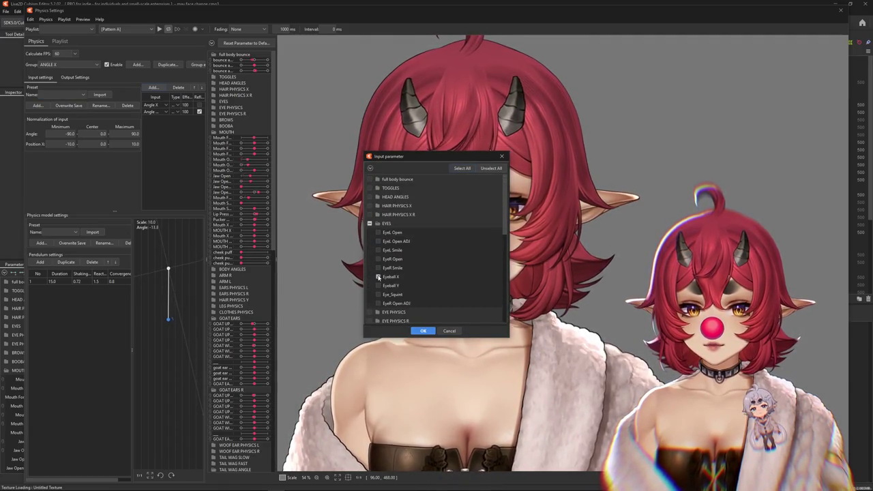
click(424, 332)
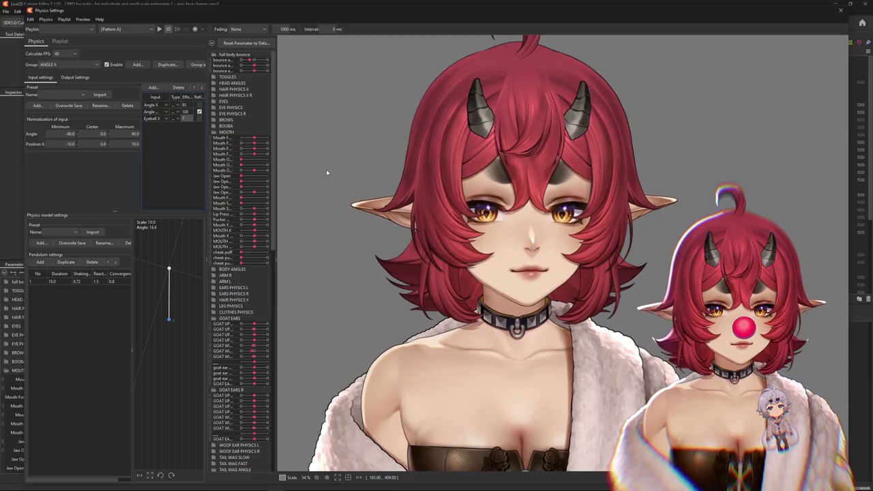
click(75, 77)
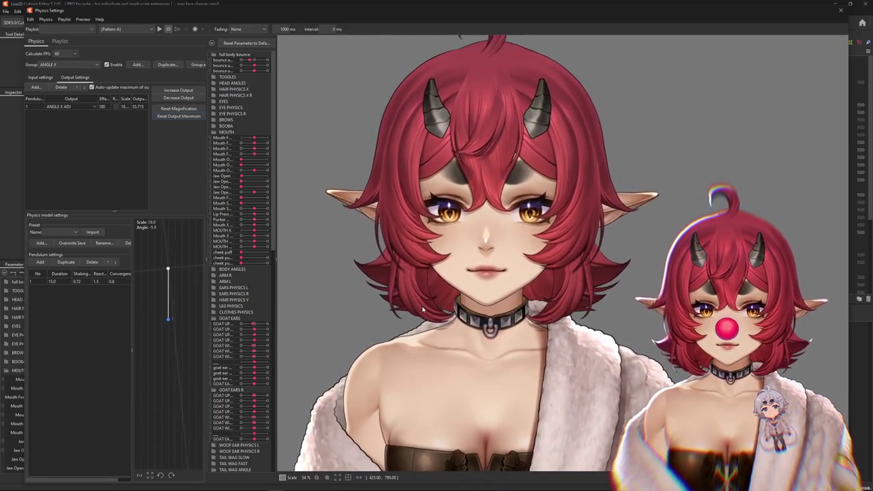
Step: Set the ANGLE X pendulum duration to 20, increase the output and reset its maximum
click(40, 77)
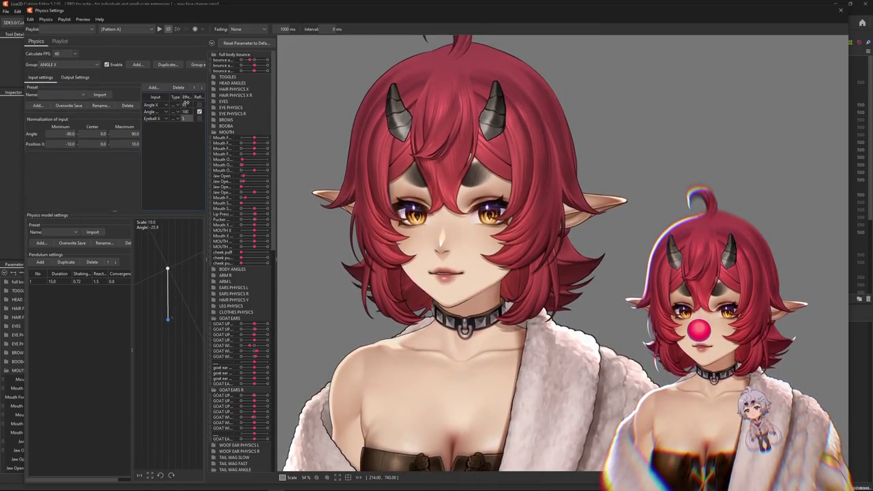
click(75, 78)
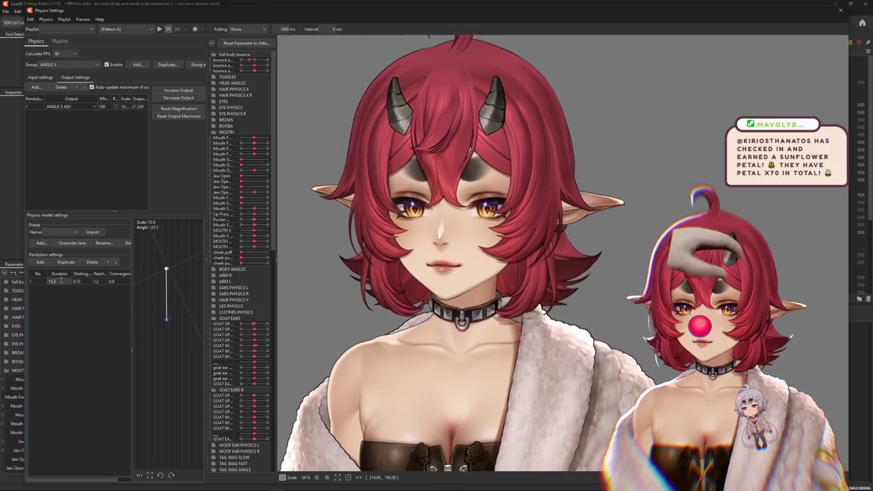
text(20)
key(Return)
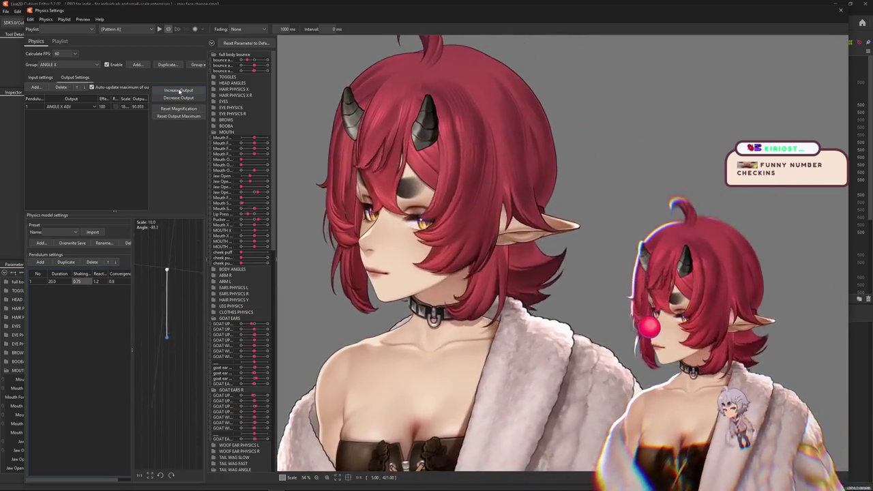
click(179, 90)
click(458, 255)
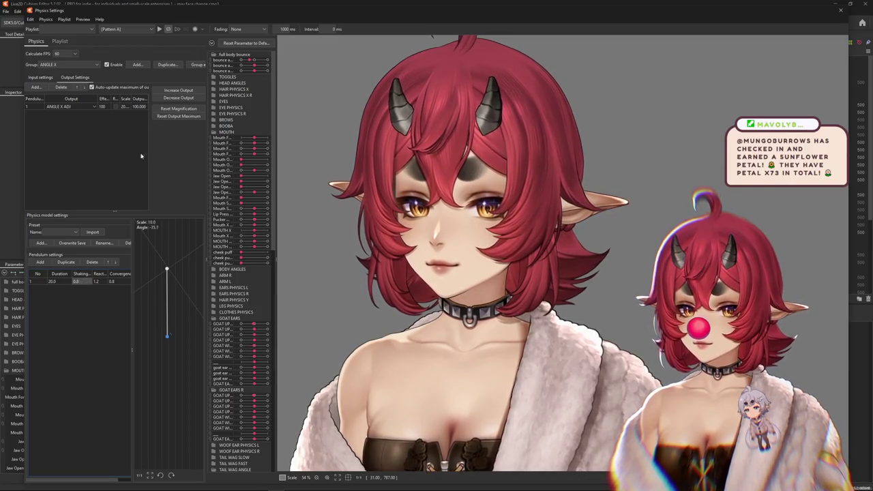
click(177, 117)
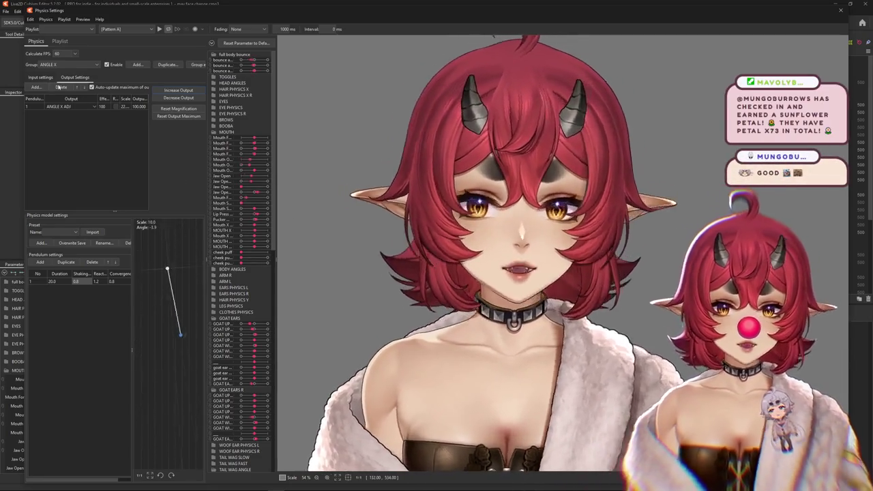
click(40, 77)
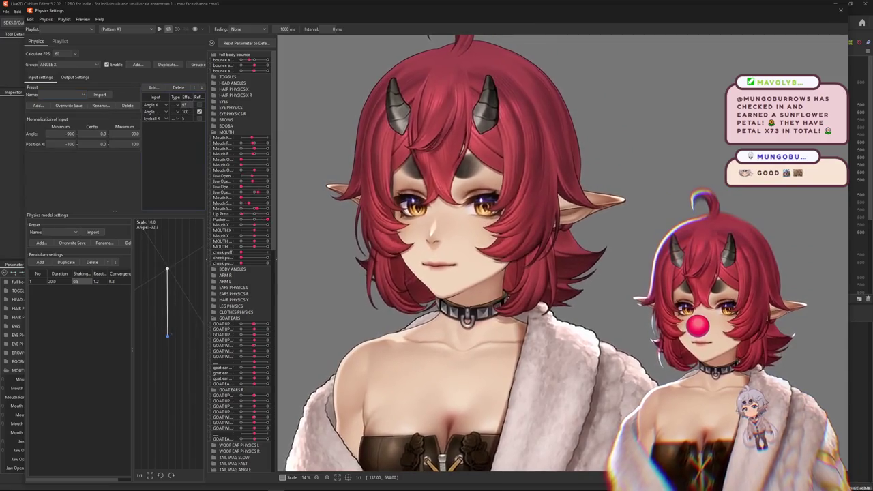
Step: Enter an input Effect value of 92 and check eye tracking in VTube Studio's model settings
text(92)
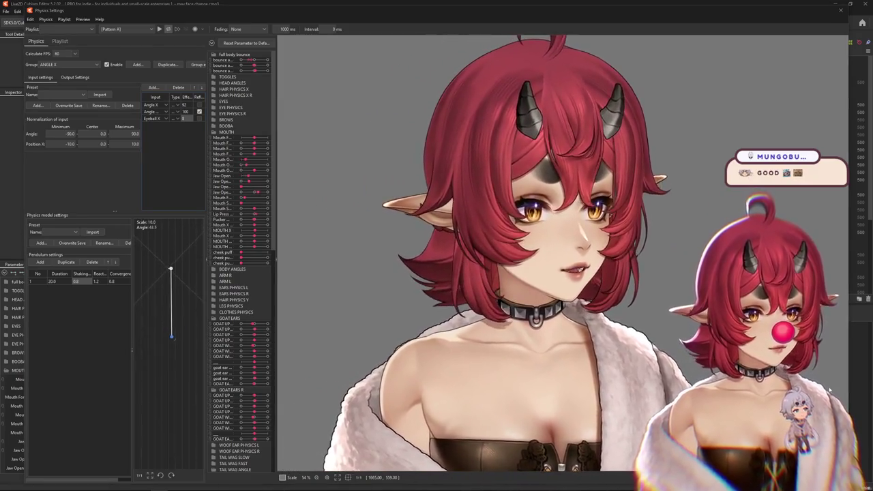
double_click(473, 309)
click(472, 309)
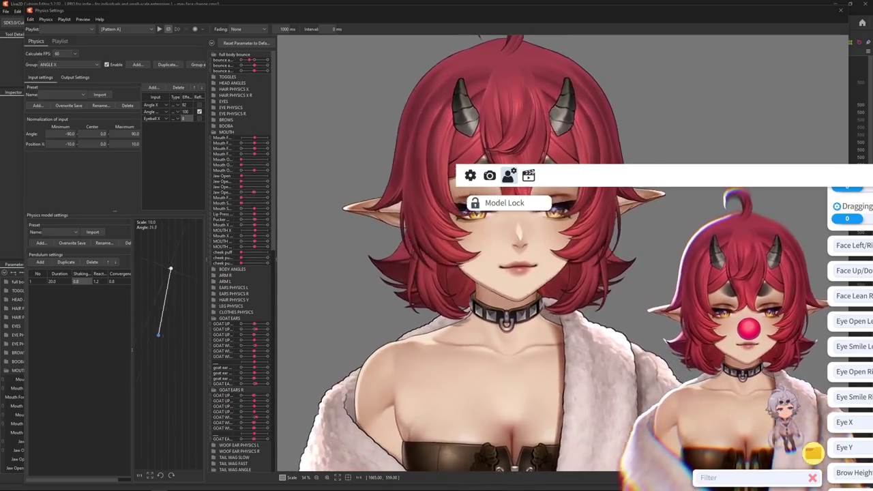
scroll(850, 307, down, 2)
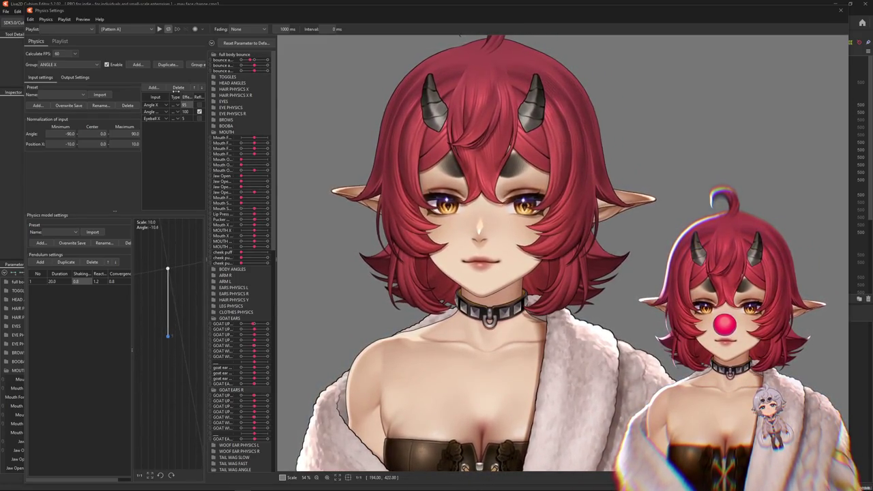
Step: Add Eyeball X as an ANGLE Z input and edit the Angle Z input weight
click(77, 65)
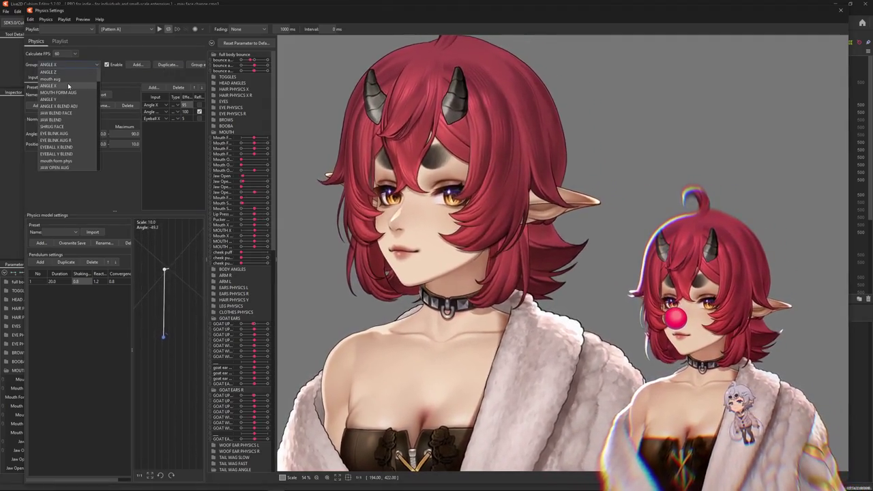
click(53, 72)
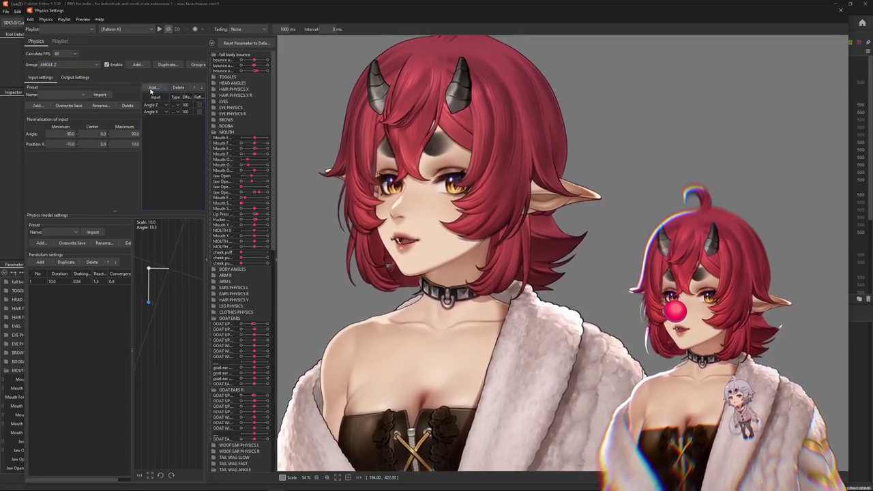
click(152, 88)
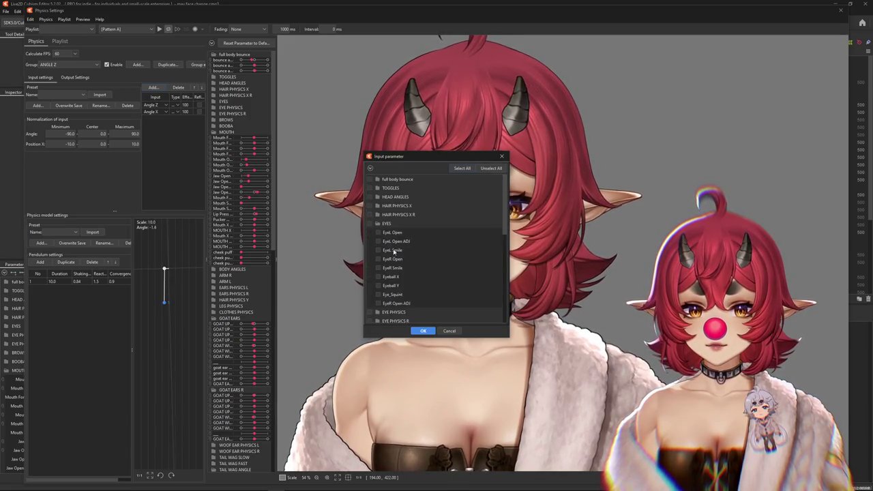
click(423, 331)
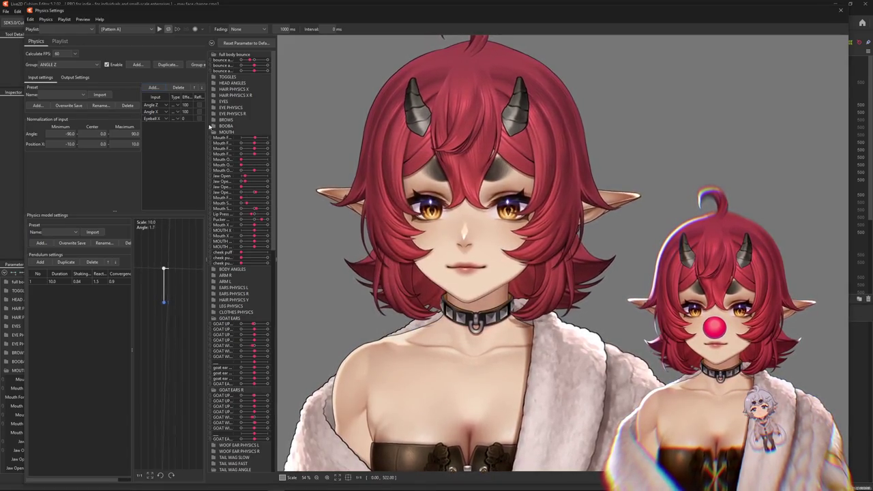
click(177, 119)
double_click(184, 105)
text(50)
text(2)
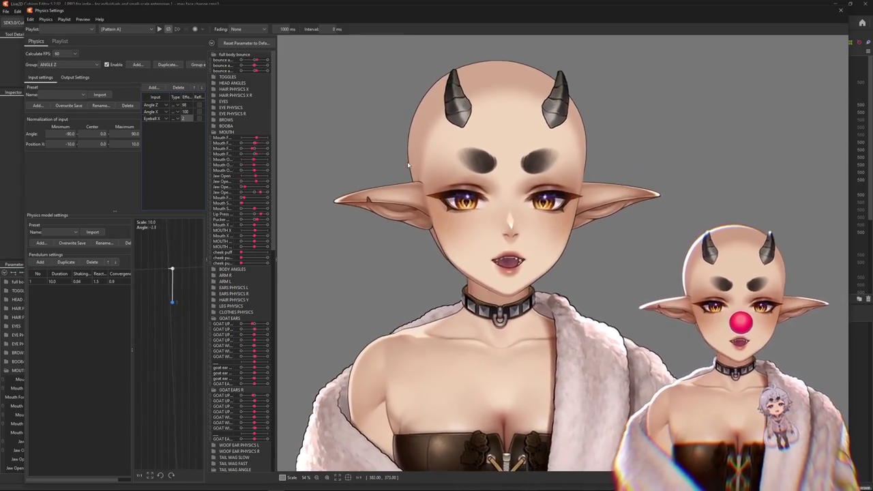
Step: Turn the preview forward, dismiss the notice, and narrow the Type column of ANGLE Y's input list
drag(399, 164, 480, 173)
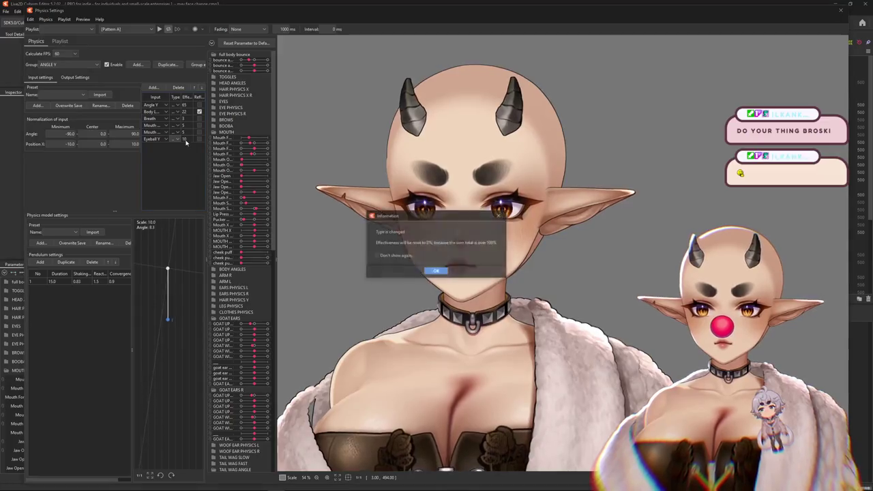
click(436, 271)
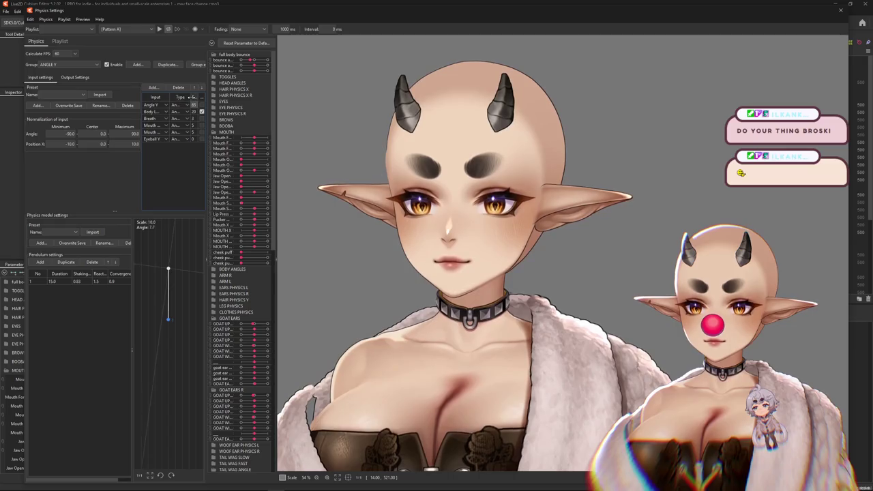
drag(192, 97, 186, 97)
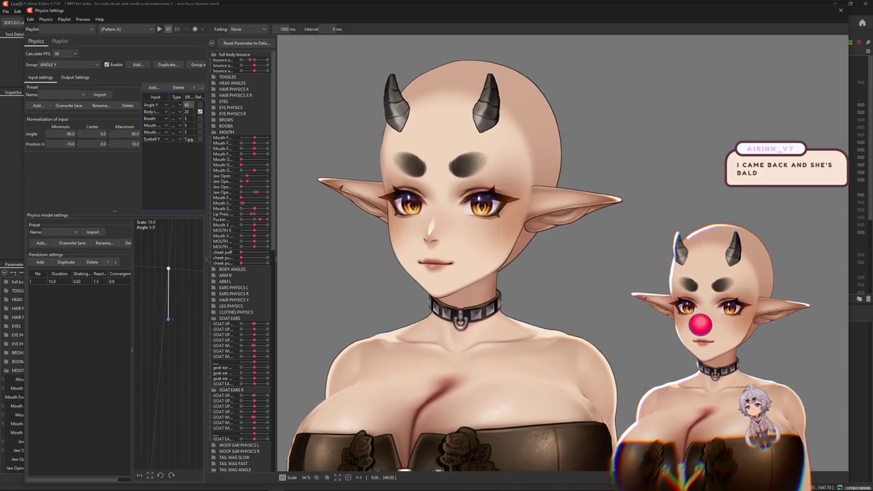
click(75, 77)
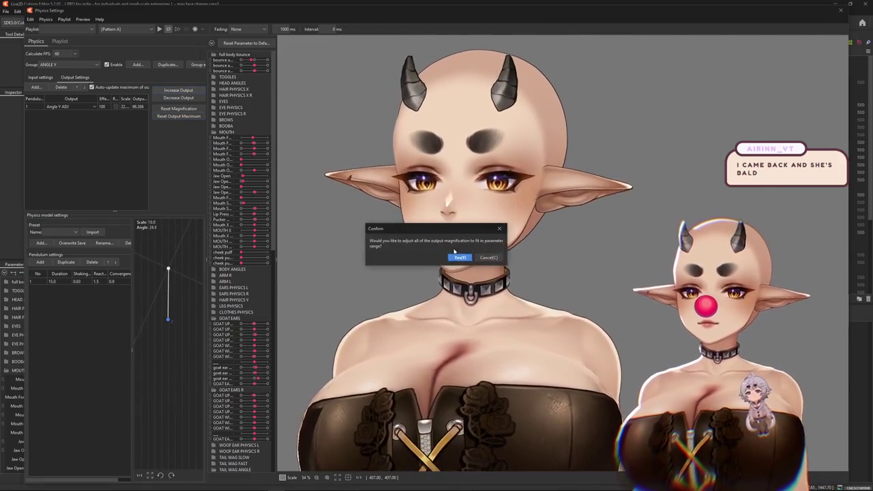
Step: Reset ANGLE Y's output magnification to fit the parameter range, then open Edit Physics Group
click(481, 253)
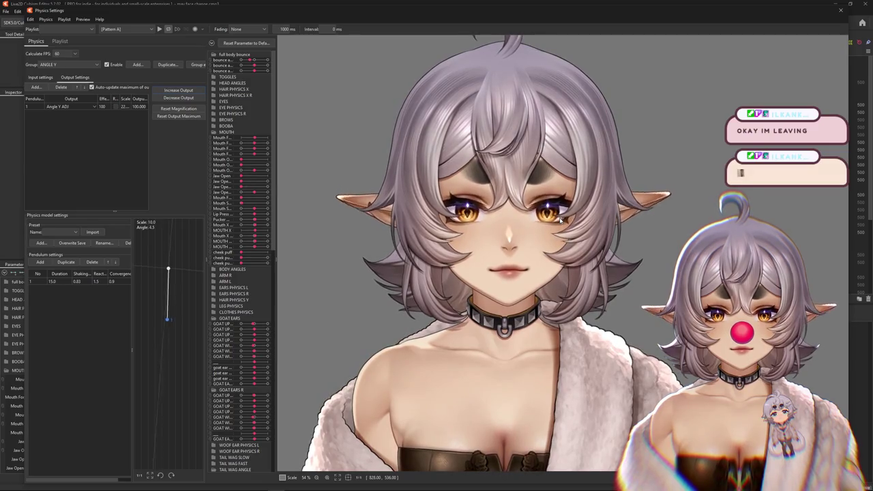
click(198, 64)
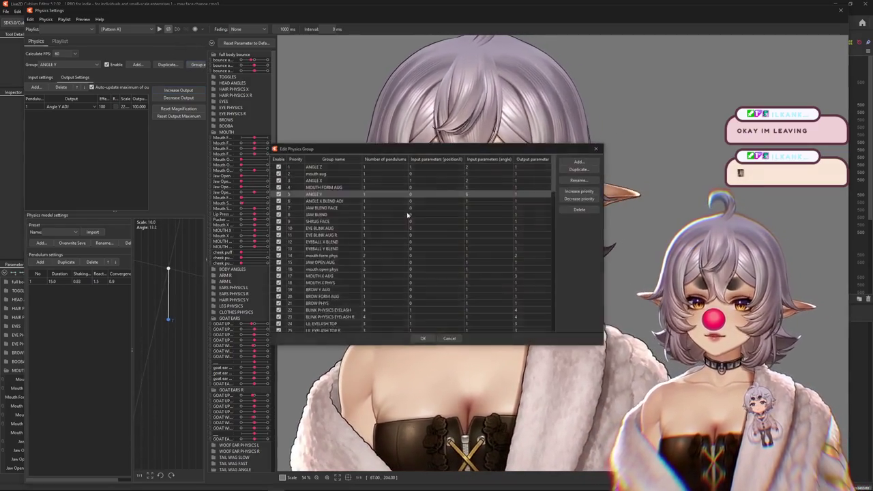
Step: Scroll through the Edit Physics Group list and close it with OK
scroll(471, 234, down, 15)
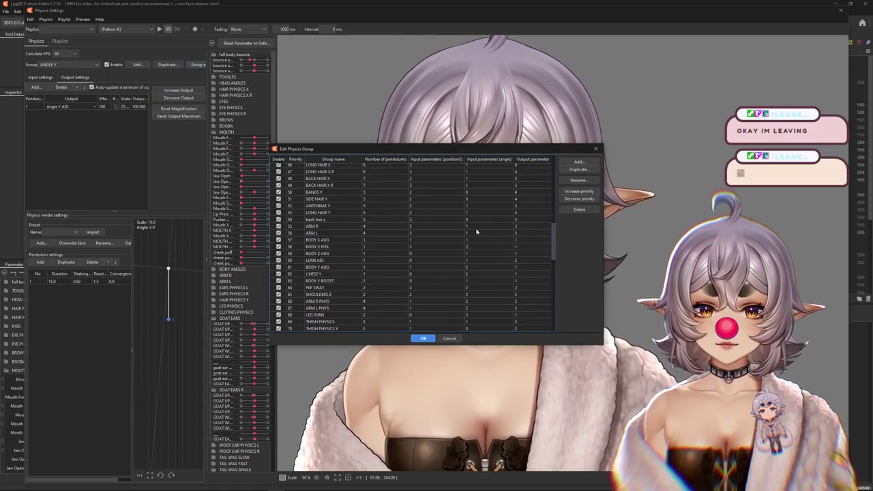
scroll(476, 232, up, 15)
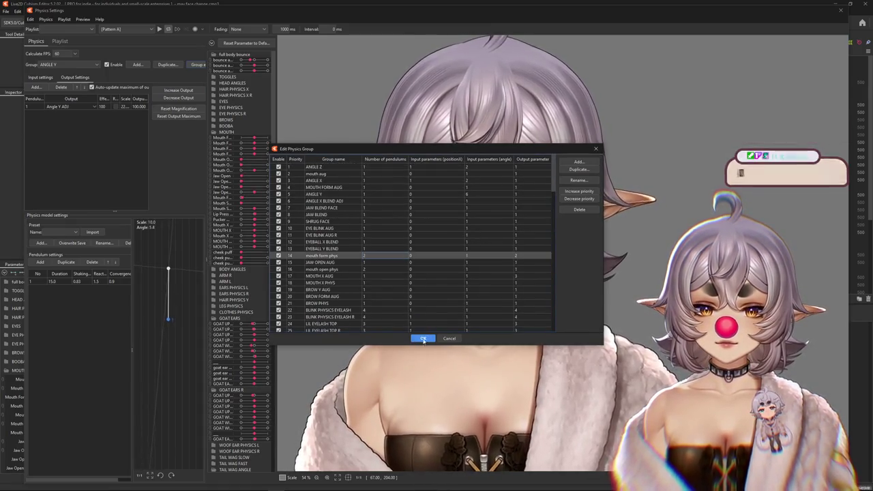
click(423, 338)
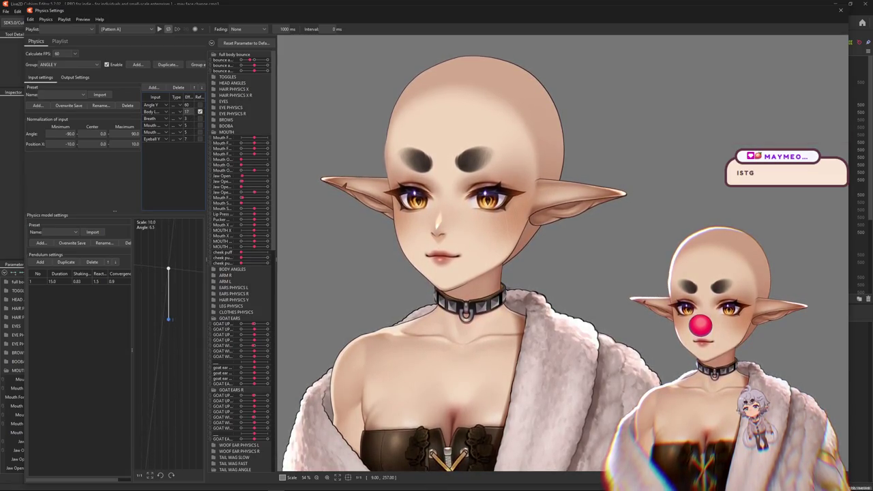
Step: Set the Eyeball Y input weight to 10 and drag the model to test the head sway
text(10)
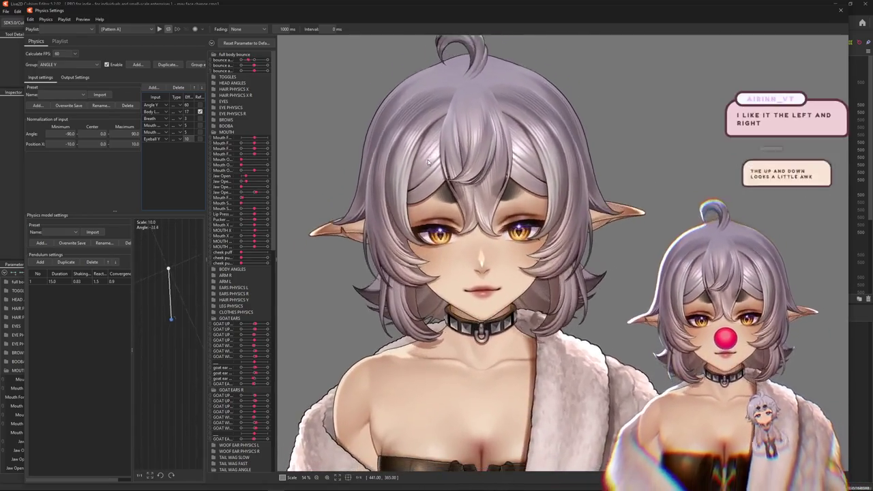
drag(429, 163, 810, 241)
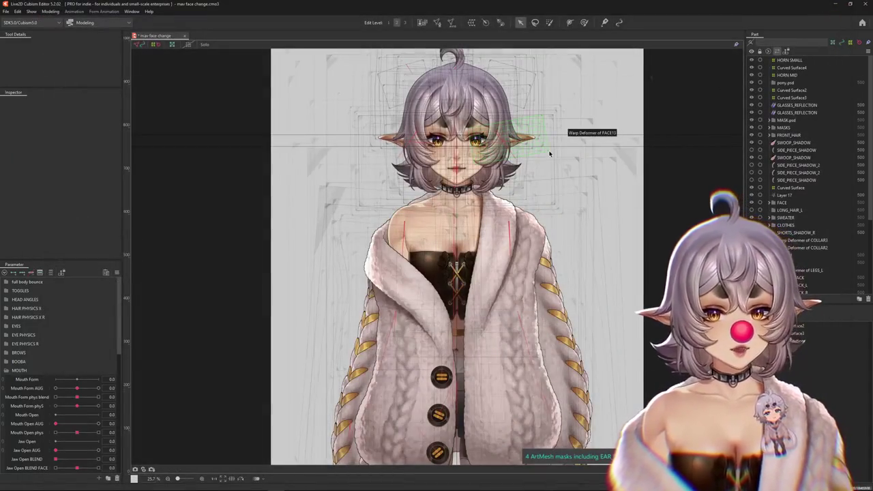
click(5, 11)
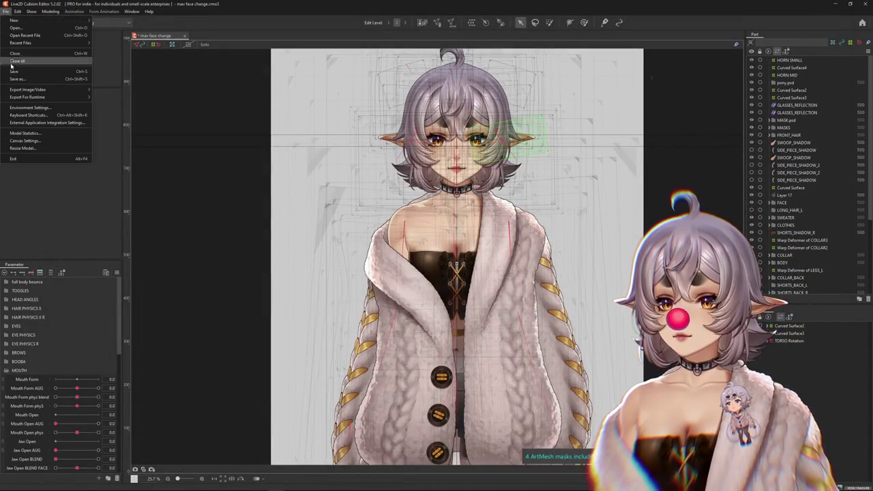
Step: Save the model, start Export as moc3 file, and dismiss the clipping mask warning
click(13, 71)
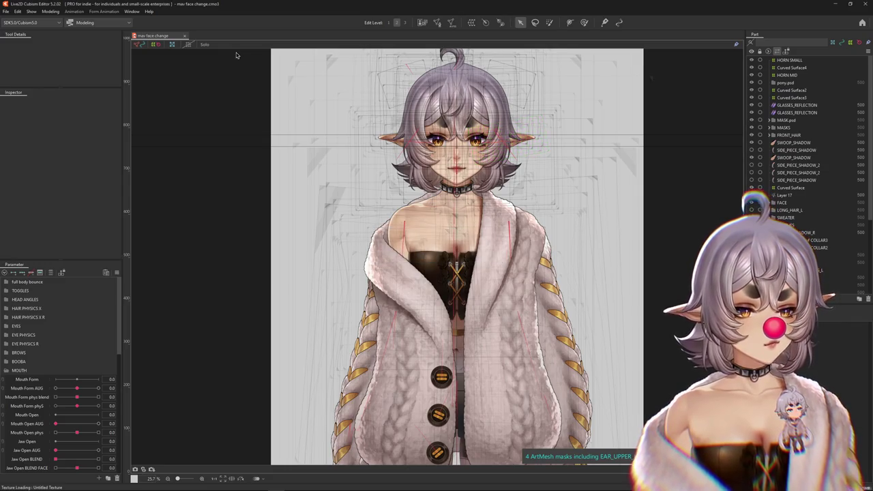
click(6, 12)
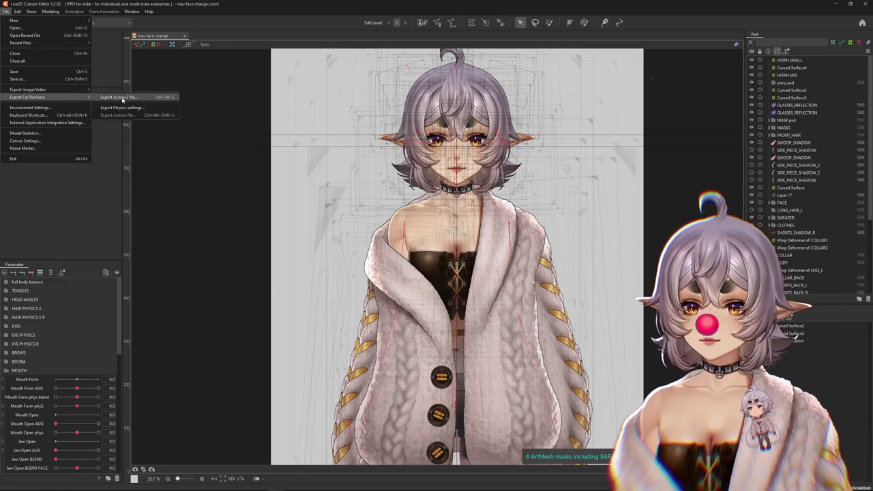
click(130, 98)
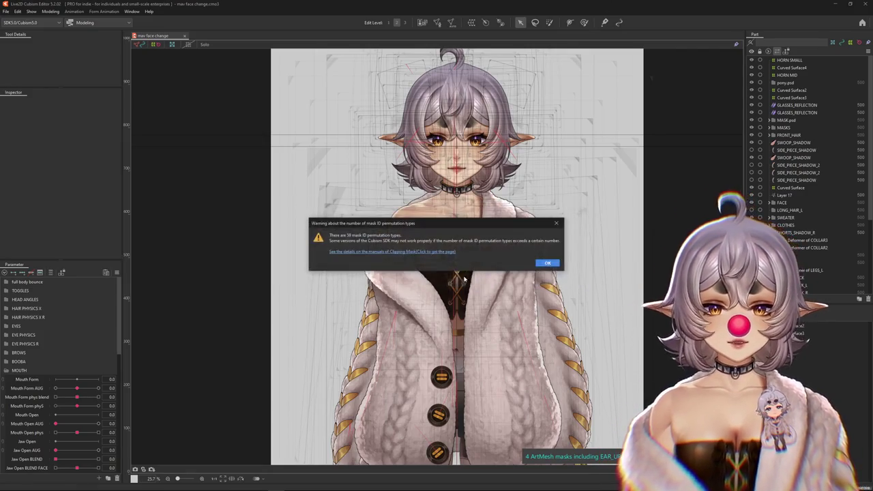
click(548, 264)
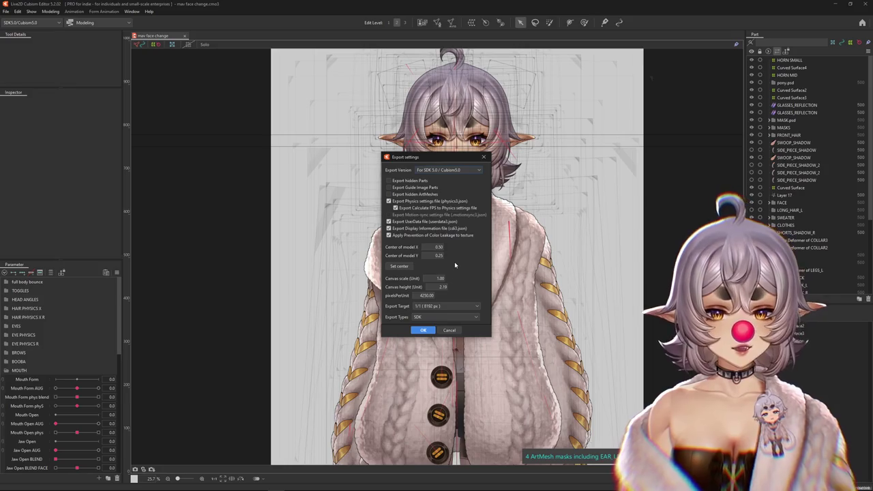
Step: Export MAV.moc3 into the MAV folder of Mav 3.3_vts, overwriting the existing file
click(423, 330)
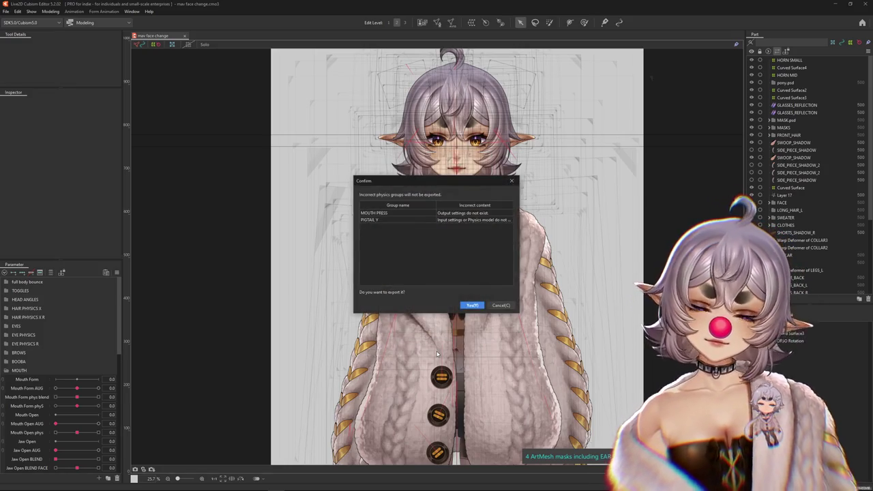
click(473, 306)
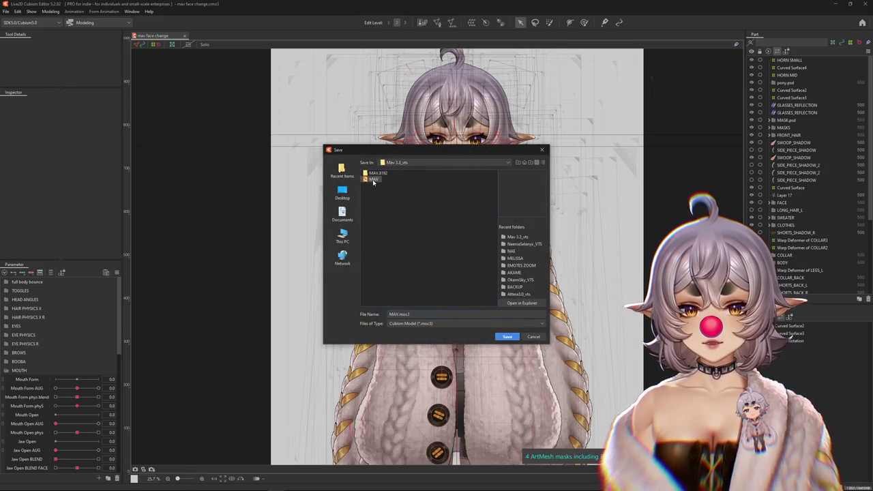
click(373, 178)
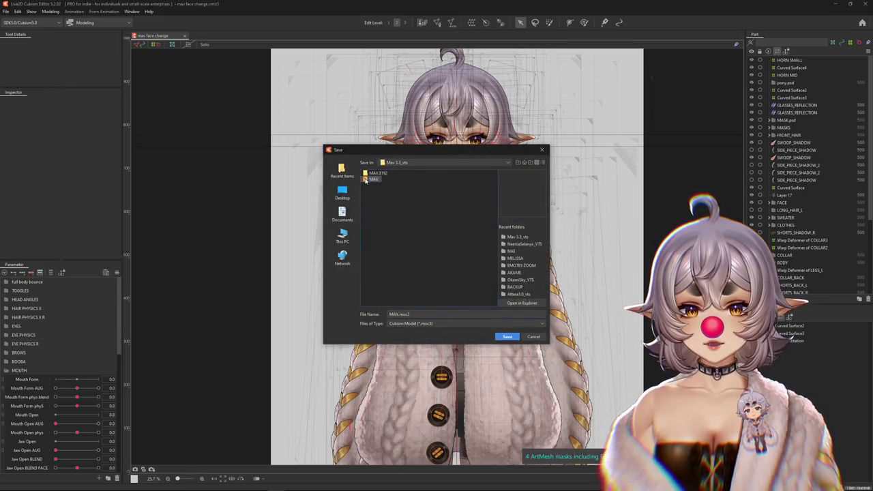
click(507, 336)
click(440, 272)
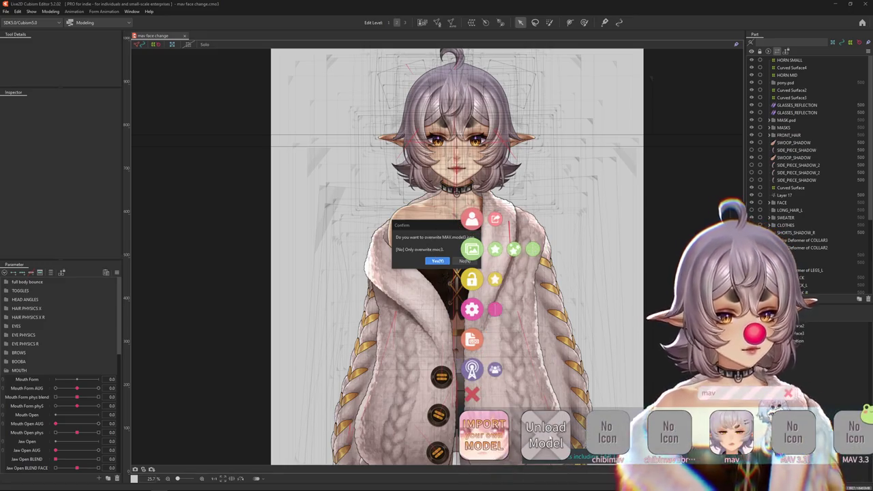
Step: Allow overwriting MAV.model3.json, then load an avatar in VTube Studio and close its main menu
click(466, 262)
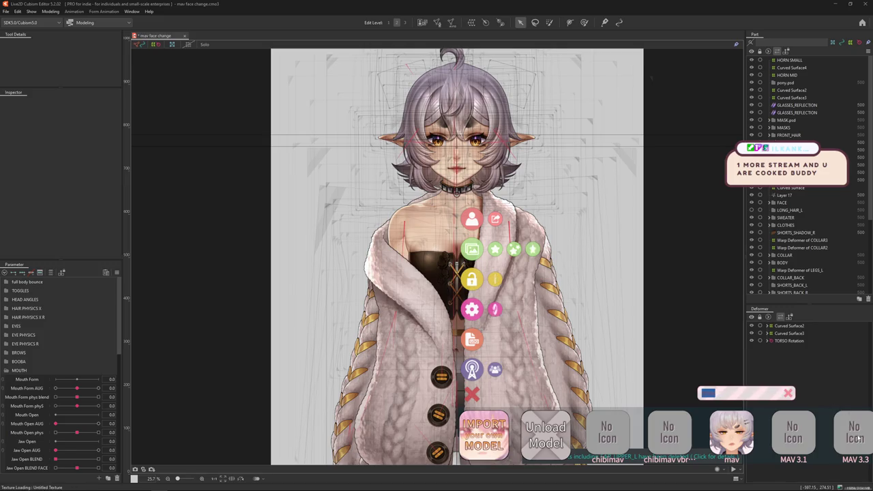
click(858, 440)
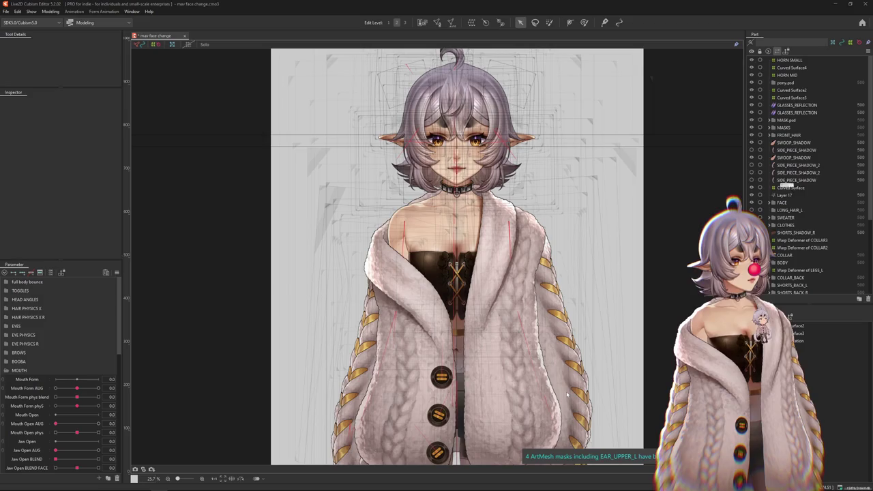
double_click(471, 300)
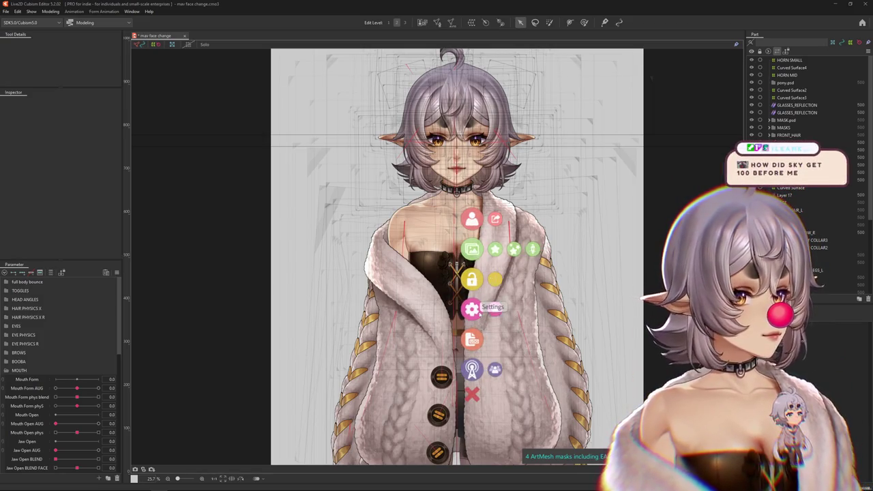
click(473, 396)
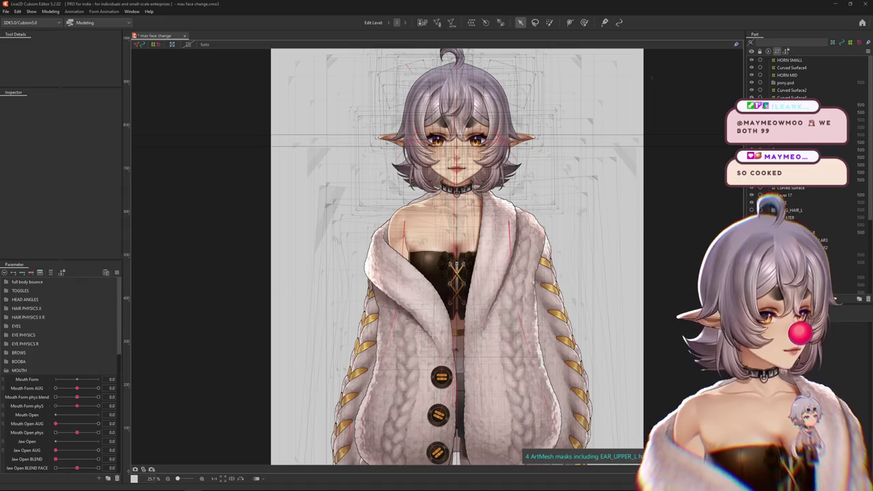
Step: Close the mav face change.cmo3 model, leaving an empty workspace
click(5, 11)
click(41, 77)
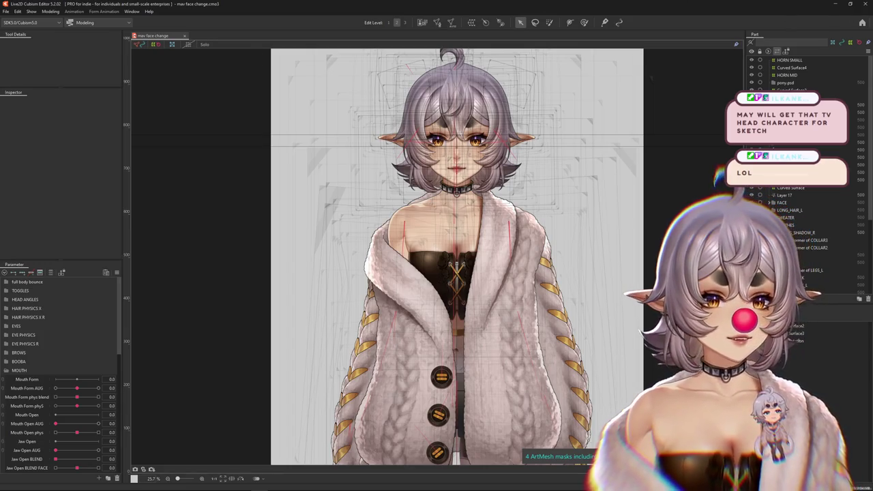
click(867, 4)
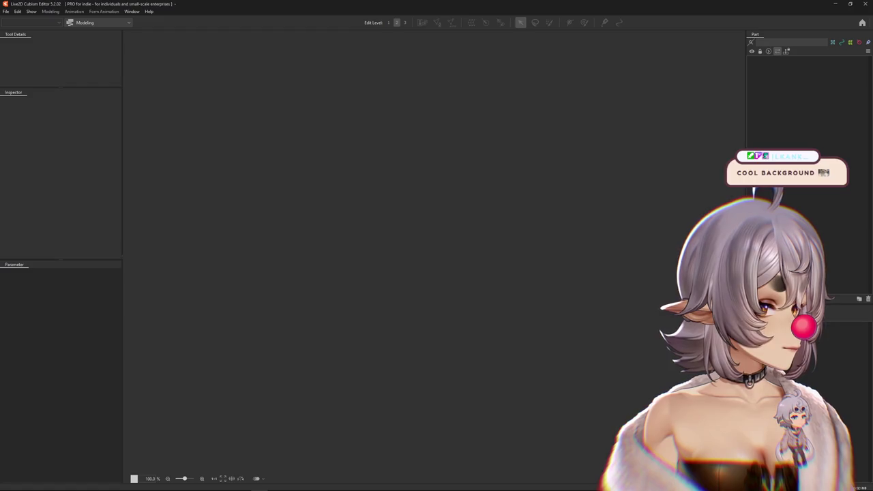
click(6, 12)
mouse_move(21, 43)
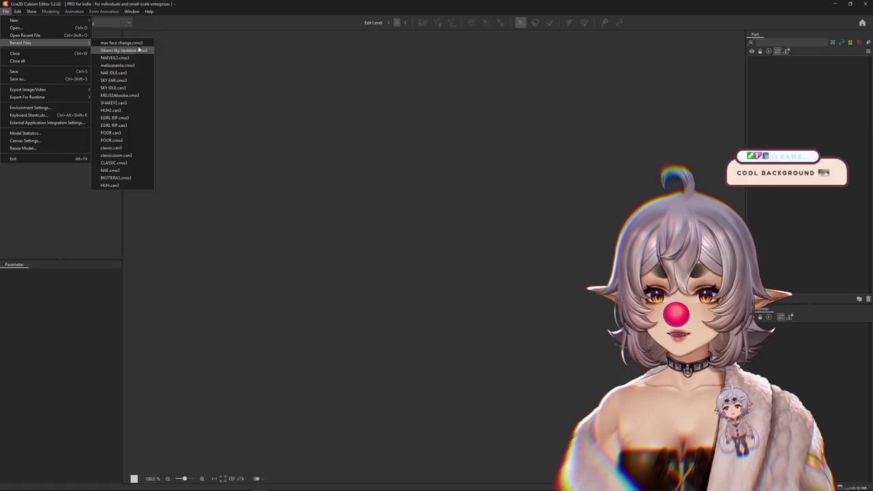
Step: Open Okami Sky Updated.cmo3 from the recent files list
click(129, 49)
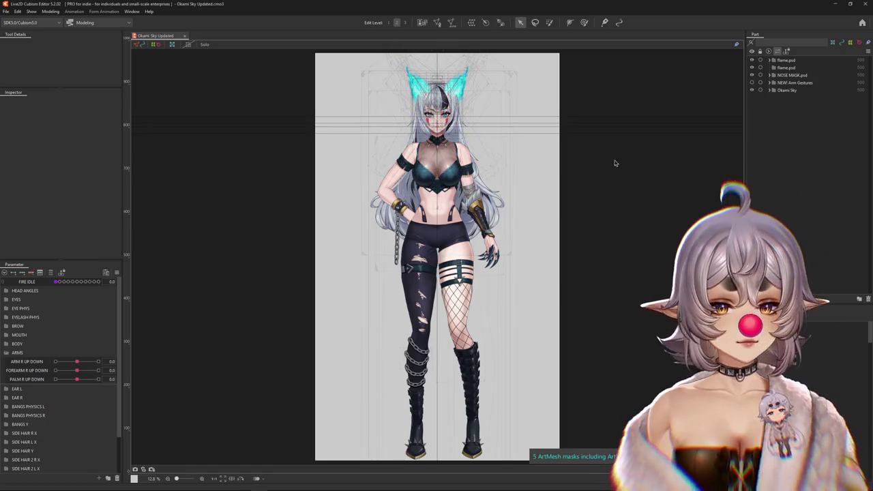
Step: Zoom the canvas in on the Okami Sky model's right arm
scroll(438, 138, up, 3)
scroll(430, 177, up, 1)
scroll(420, 232, up, 1)
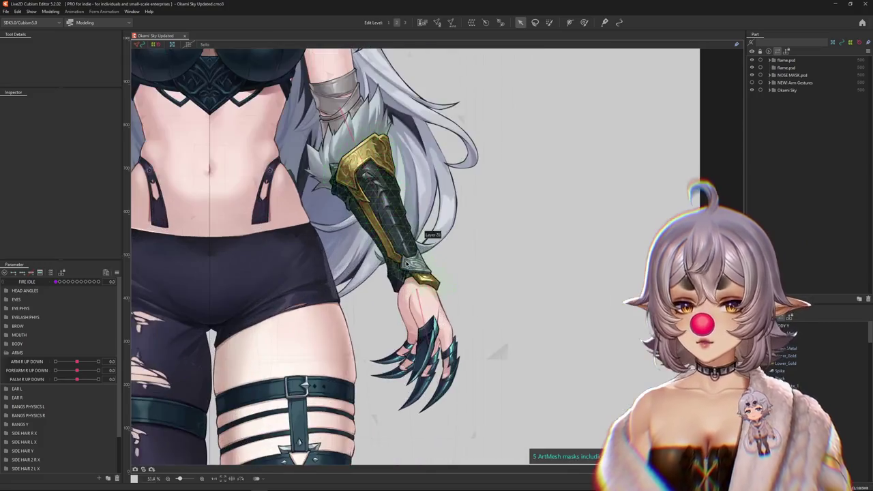
scroll(410, 281, up, 1)
scroll(410, 281, up, 1)
click(50, 12)
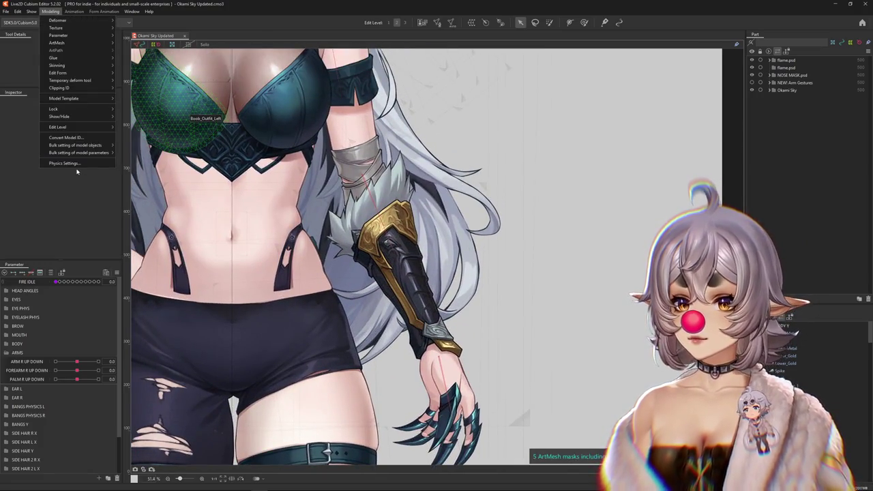
key(Escape)
scroll(307, 171, up, 1)
scroll(341, 184, up, 2)
Step: Select the Right_Sleeve art mesh and enter Mesh Edit mode on it
right_click(380, 200)
click(414, 266)
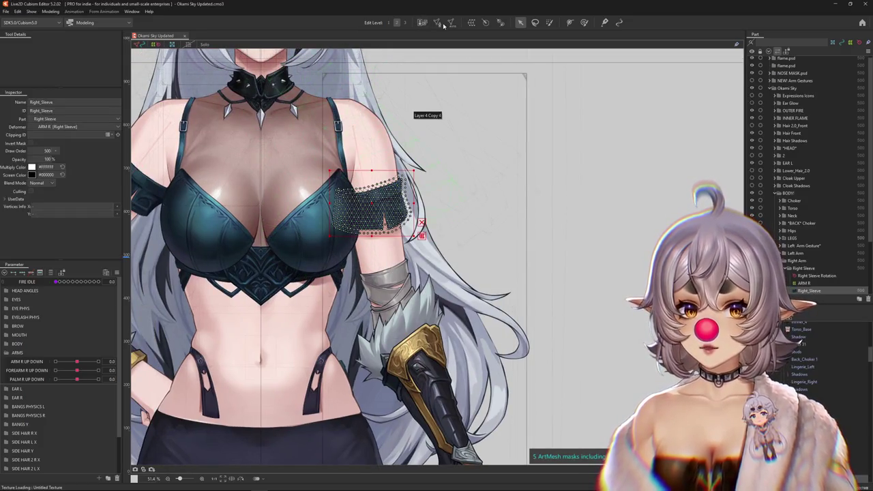
scroll(379, 217, up, 3)
double_click(382, 218)
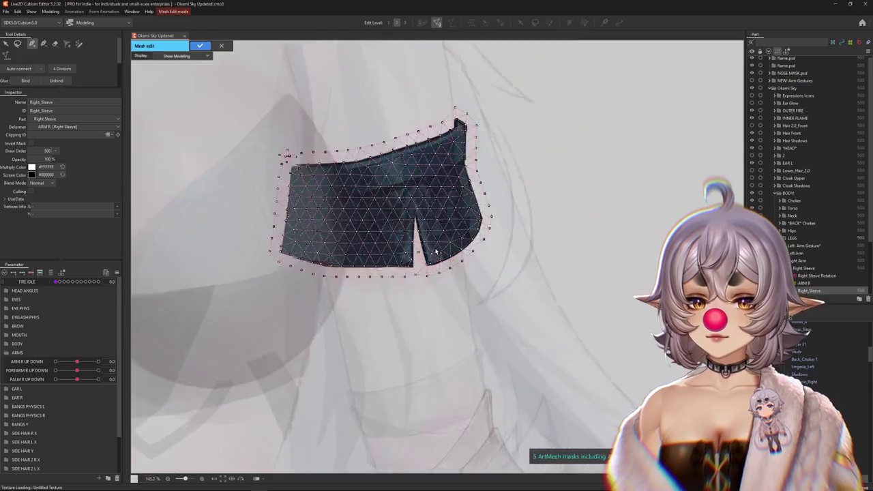
scroll(409, 259, up, 2)
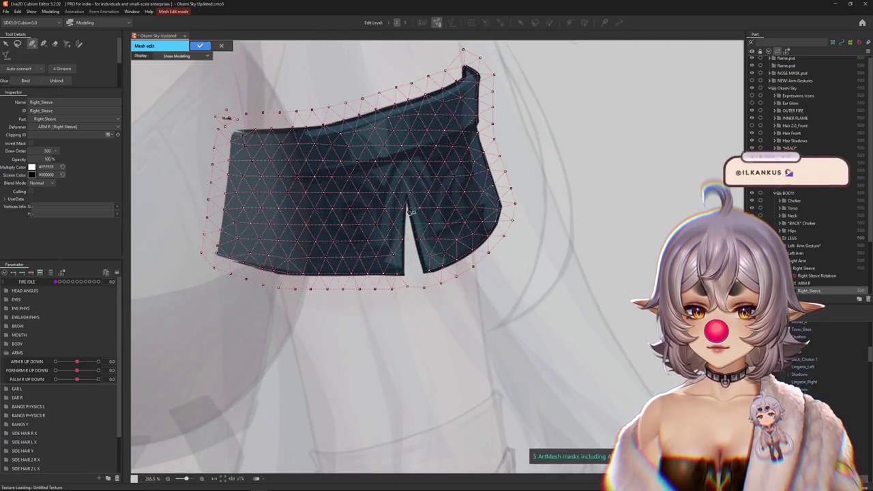
scroll(409, 260, up, 2)
scroll(402, 290, up, 1)
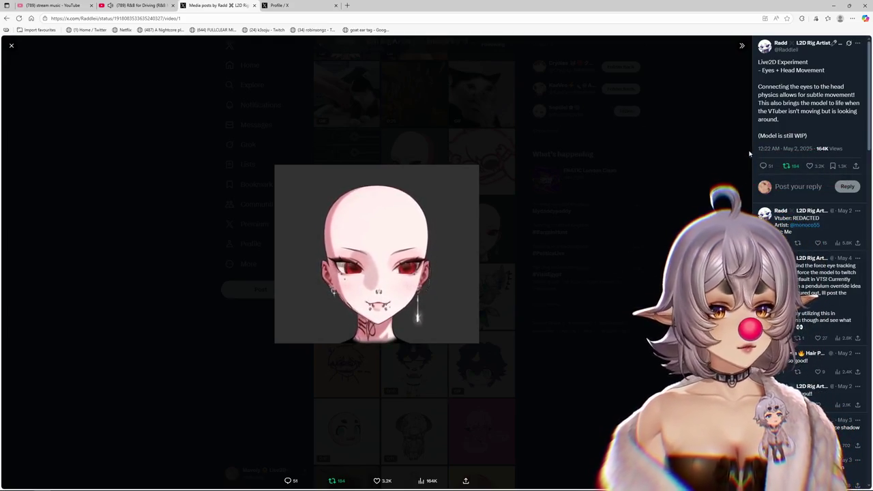
Step: Copy the post's link and play the bald-head Live2D experiment video full screen
key(ctrl+l)
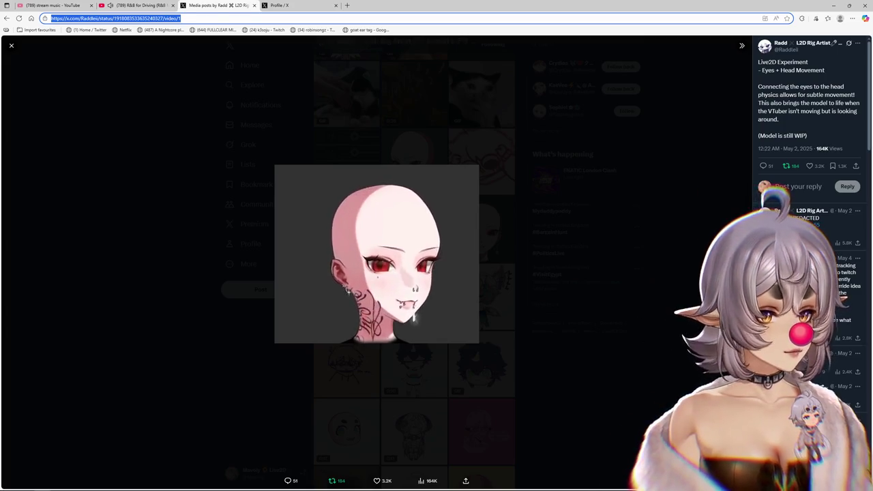
key(alt+Tab)
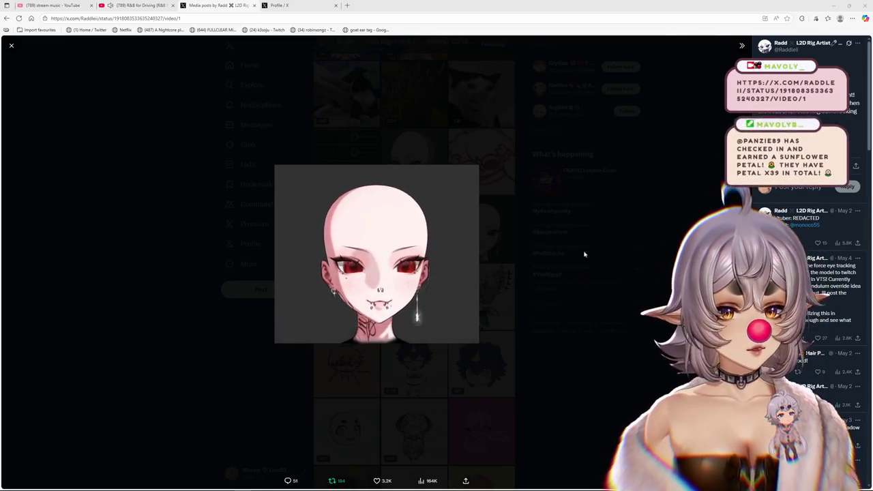
click(464, 337)
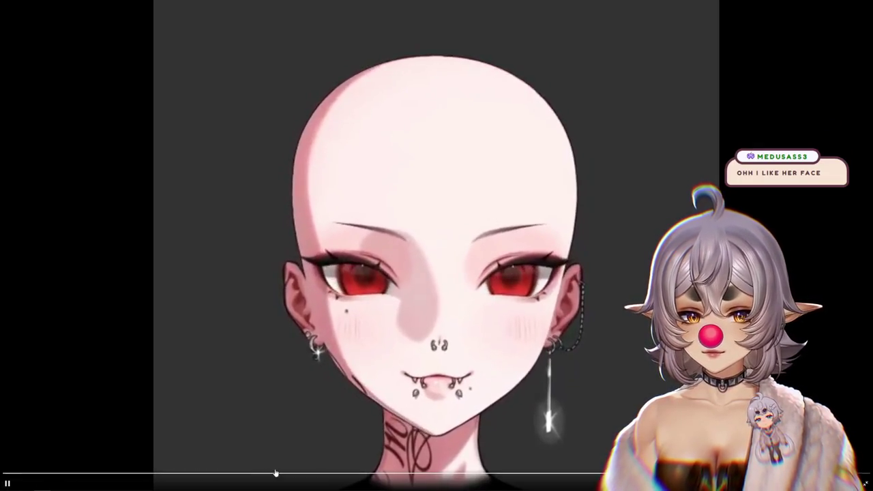
Step: Pause and rewind the video, exit fullscreen, and open the credited artist's profile
click(9, 483)
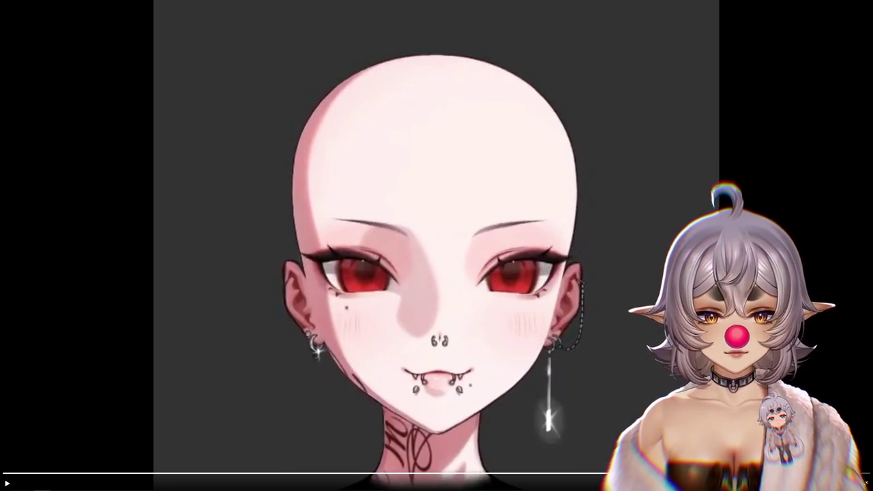
click(280, 474)
drag(280, 474, 193, 474)
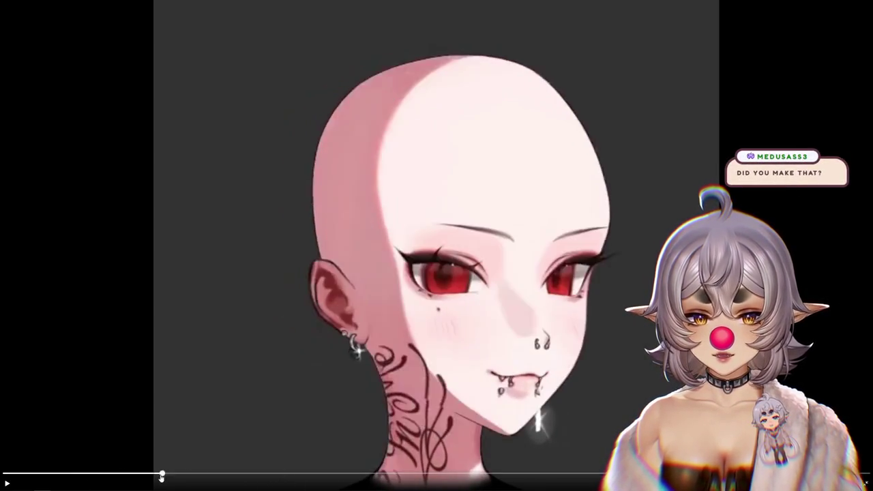
drag(154, 479, 157, 474)
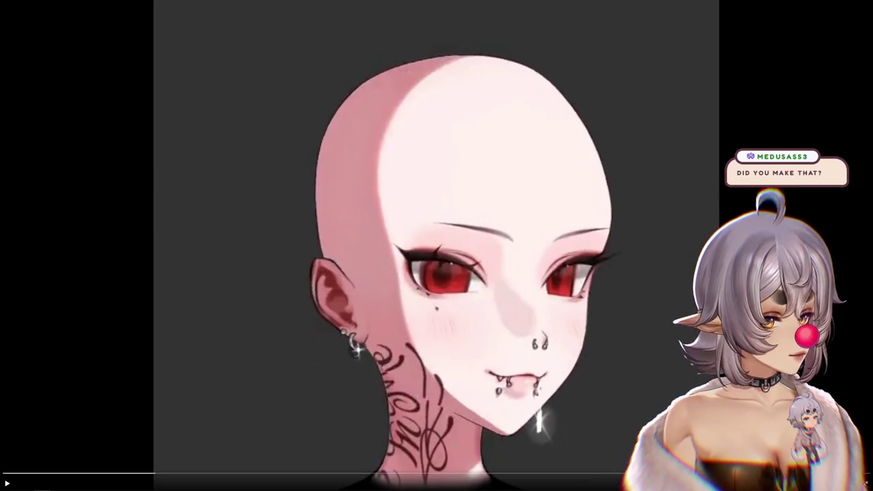
key(Escape)
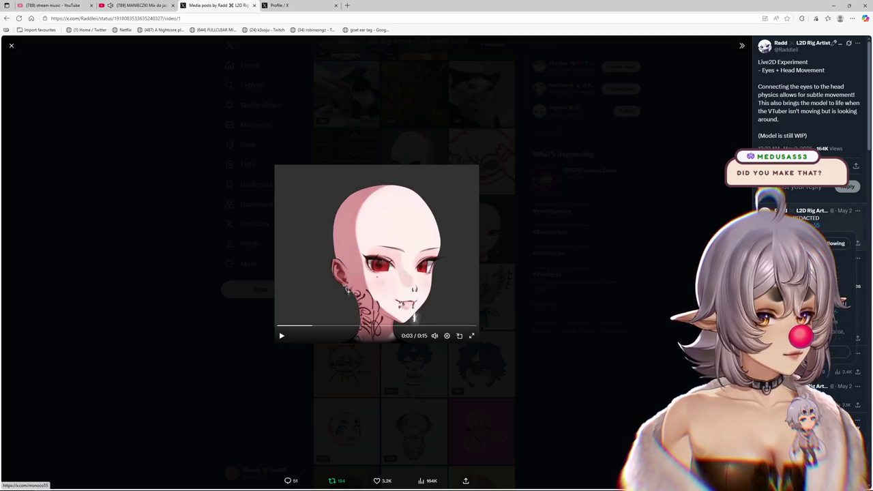
click(832, 266)
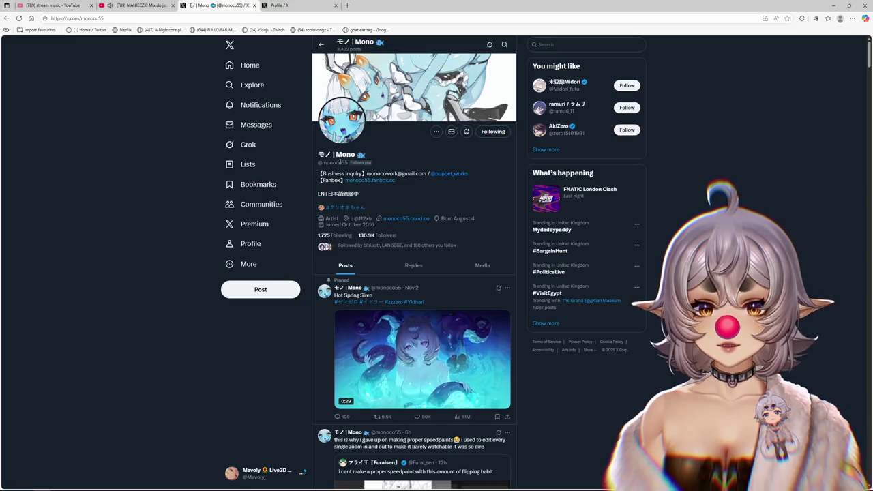
drag(337, 163, 347, 163)
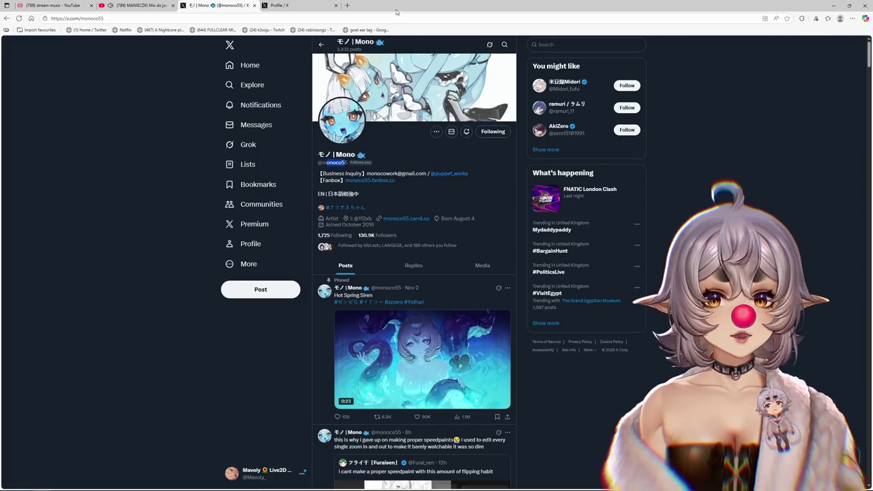
scroll(406, 141, down, 1)
scroll(406, 141, down, 1)
scroll(406, 140, up, 1)
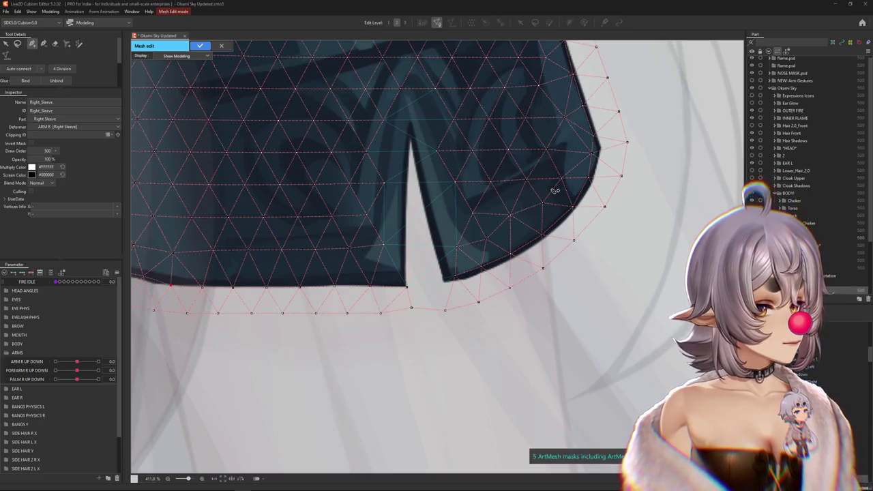
Step: Nudge the Right_Sleeve mesh vertices along the sleeve's top edge
scroll(555, 188, down, 3)
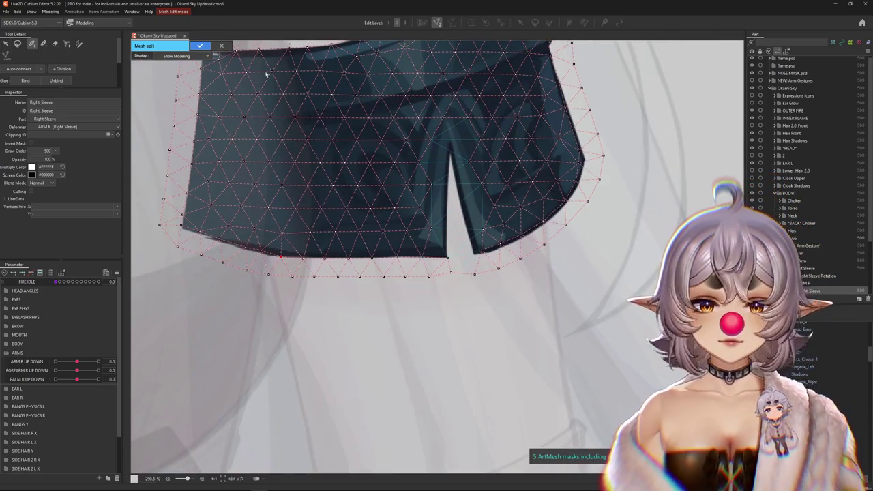
scroll(456, 219, up, 5)
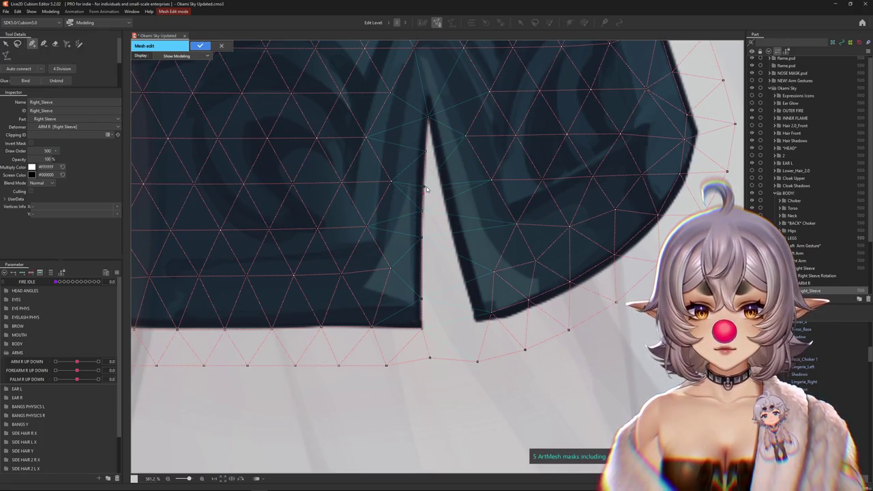
scroll(428, 153, up, 3)
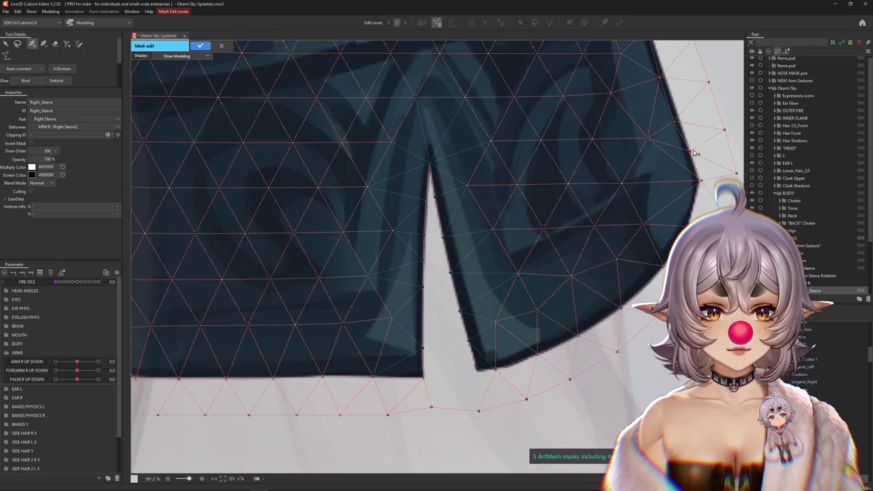
drag(694, 154, 636, 320)
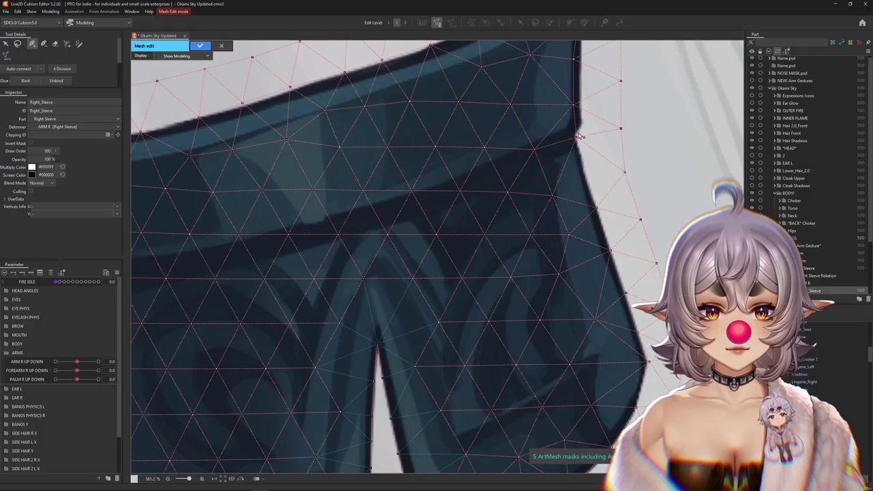
scroll(444, 306, down, 5)
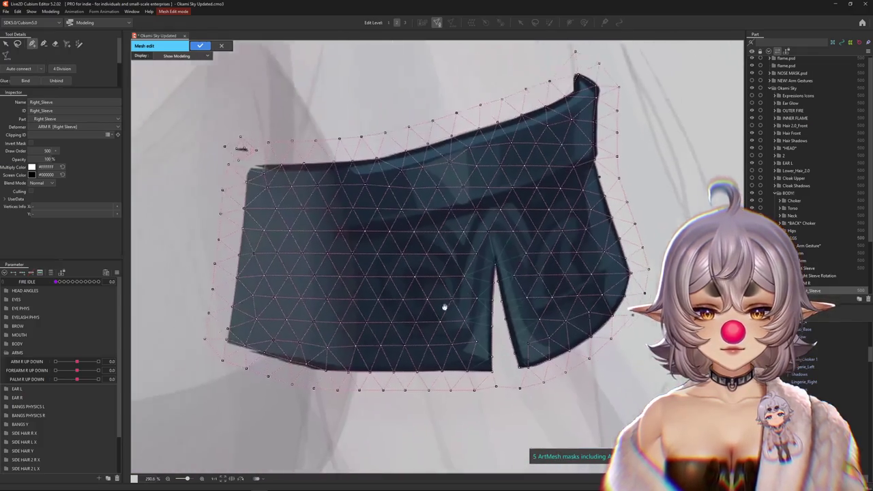
scroll(464, 362, up, 5)
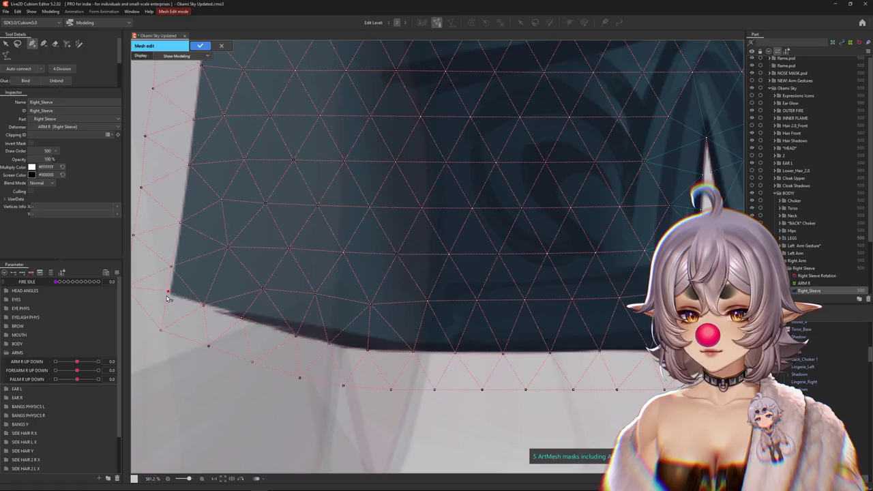
drag(174, 244, 242, 343)
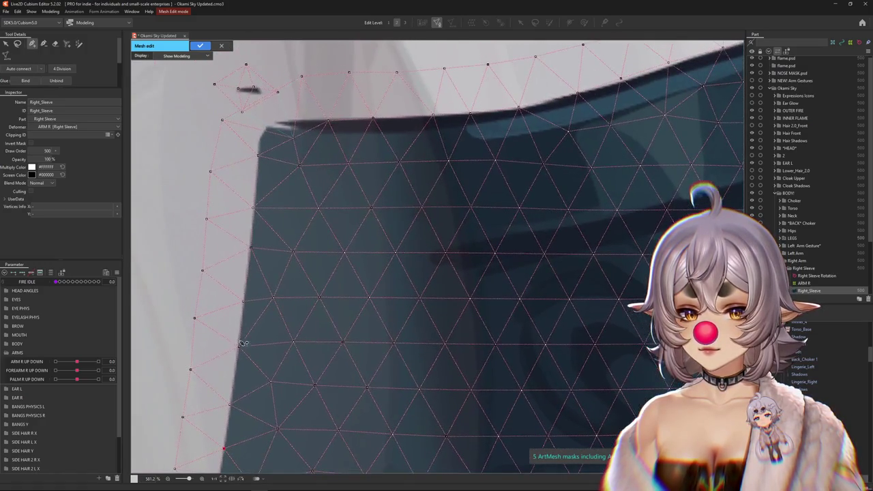
mouse_move(265, 165)
mouse_down()
mouse_move(244, 286)
mouse_move(351, 278)
mouse_up()
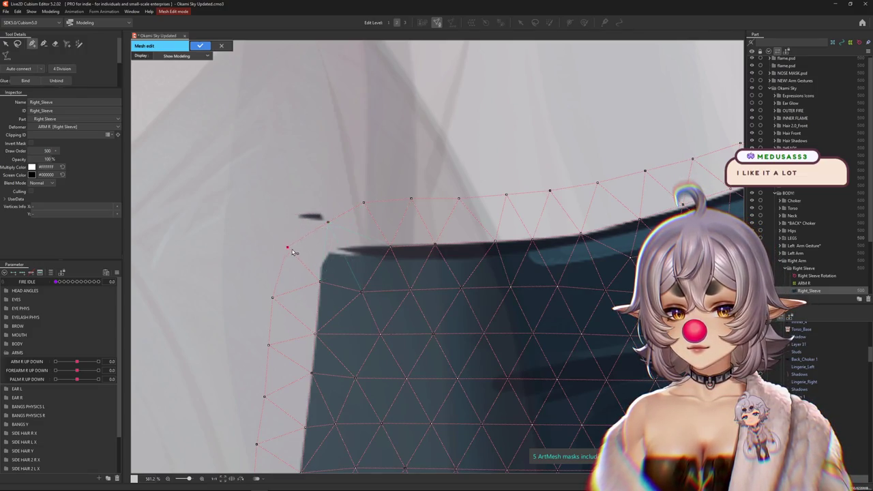
drag(292, 250, 296, 251)
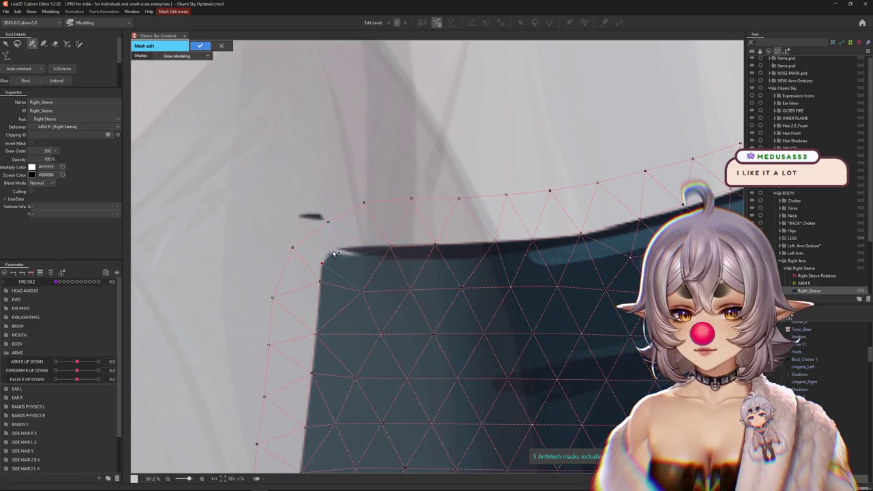
drag(396, 250, 359, 291)
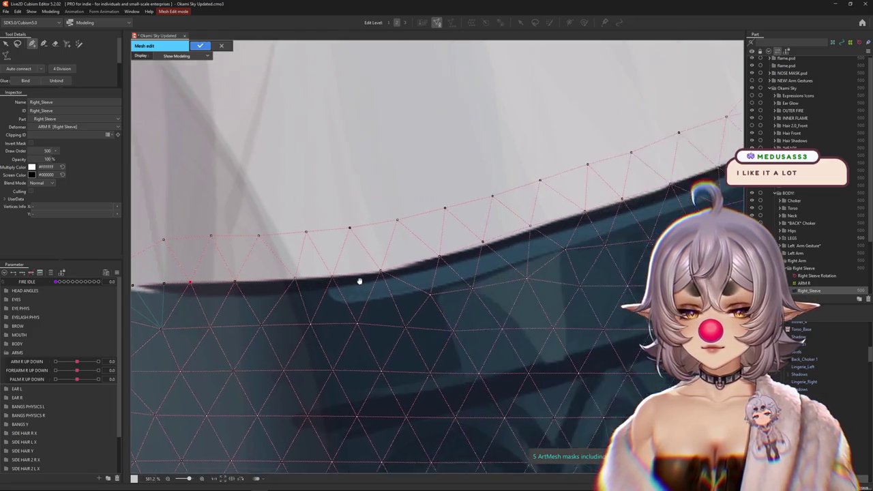
Step: Refine the vertices toward the sleeve's pointed tip, then lower ARM R UP DOWN
click(376, 255)
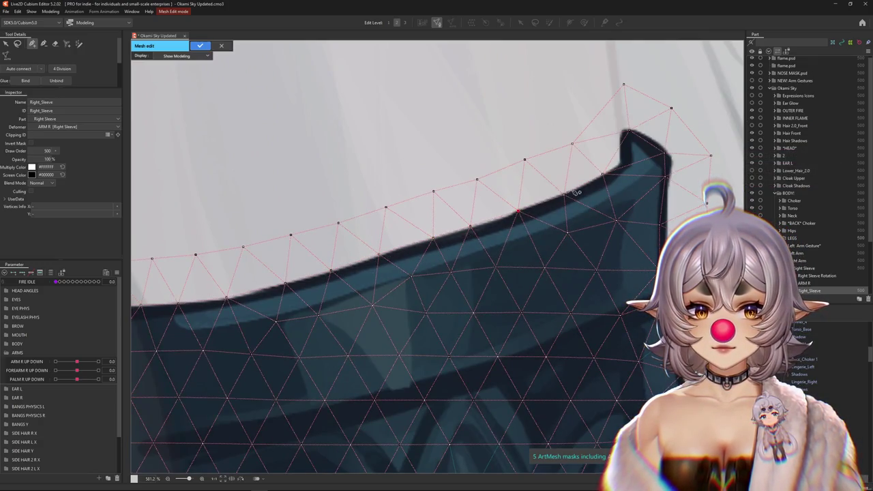
drag(577, 193, 434, 283)
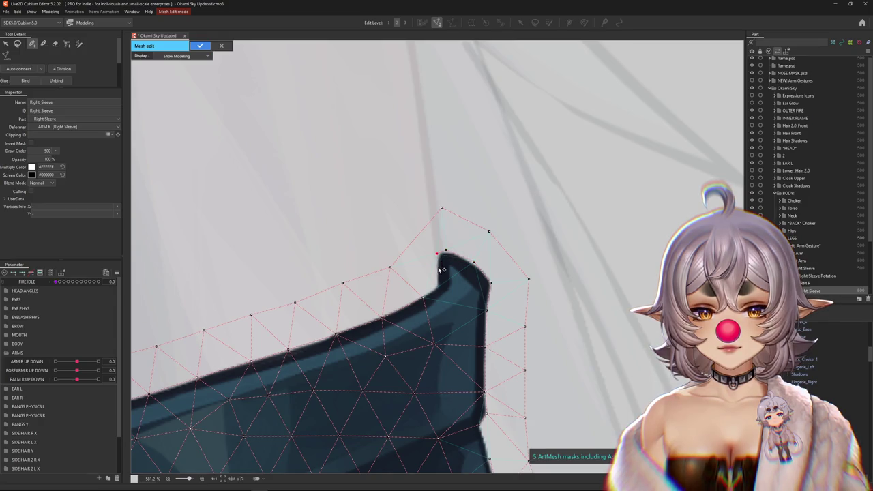
scroll(438, 289, down, 2)
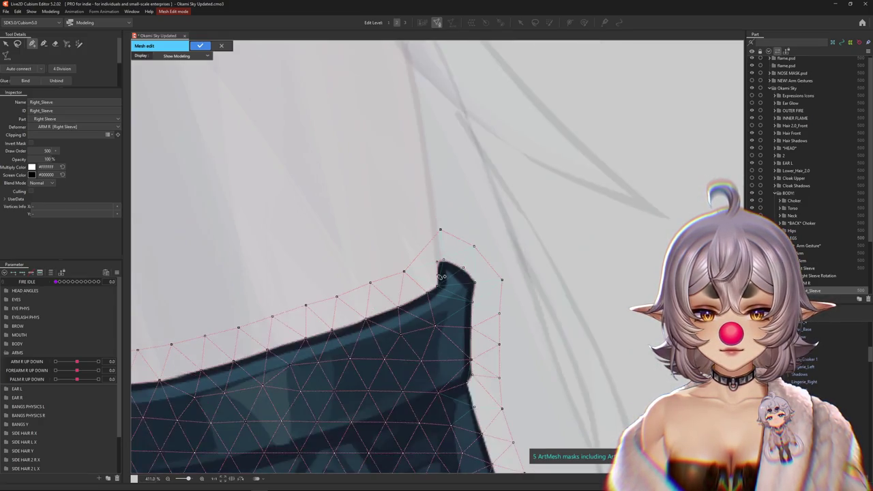
scroll(435, 247, down, 5)
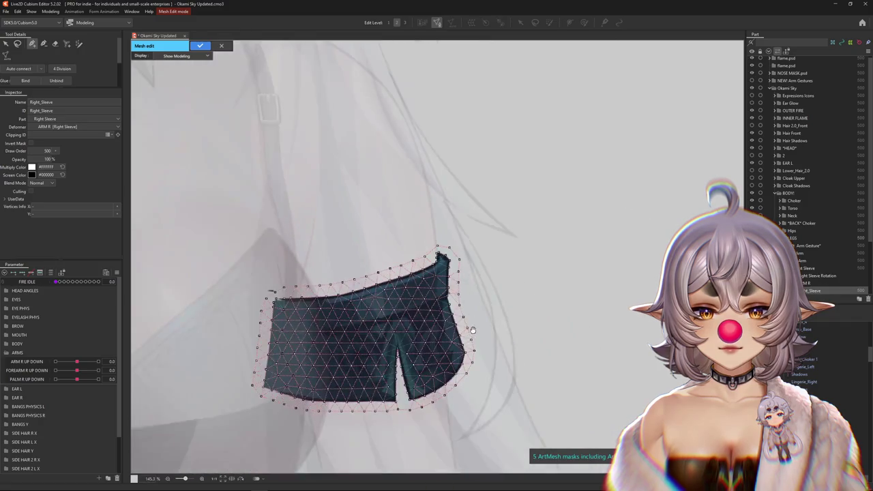
scroll(410, 249, up, 1)
scroll(392, 250, up, 2)
scroll(394, 253, down, 3)
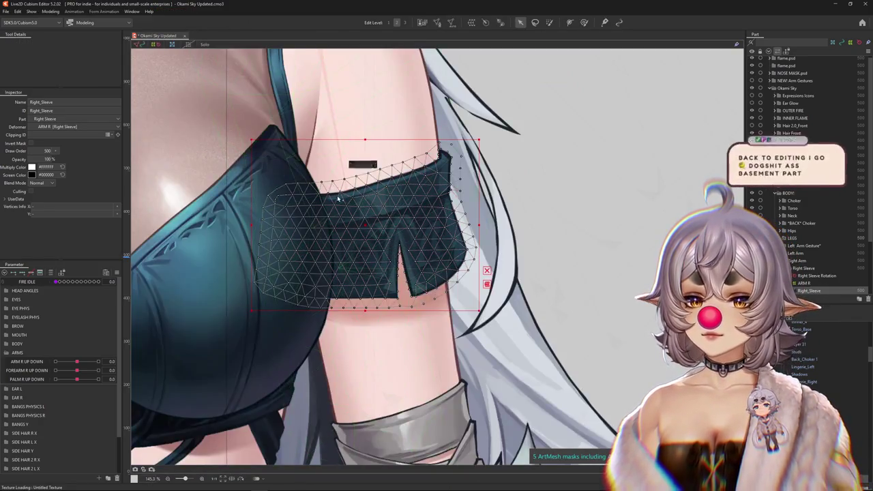
mouse_move(76, 362)
mouse_down()
mouse_move(124, 358)
mouse_move(76, 362)
mouse_up()
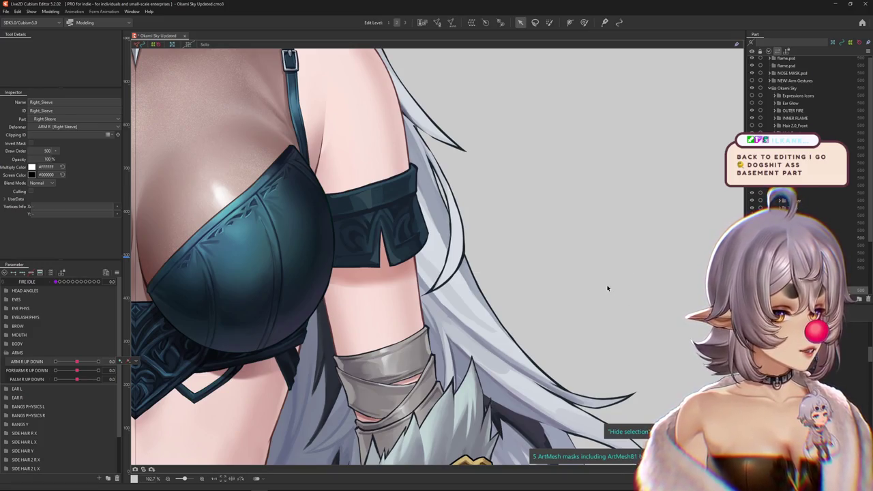
Step: Select Right_Sleeve with ARM R UP DOWN raised to 1.0
click(493, 253)
drag(77, 362, 133, 361)
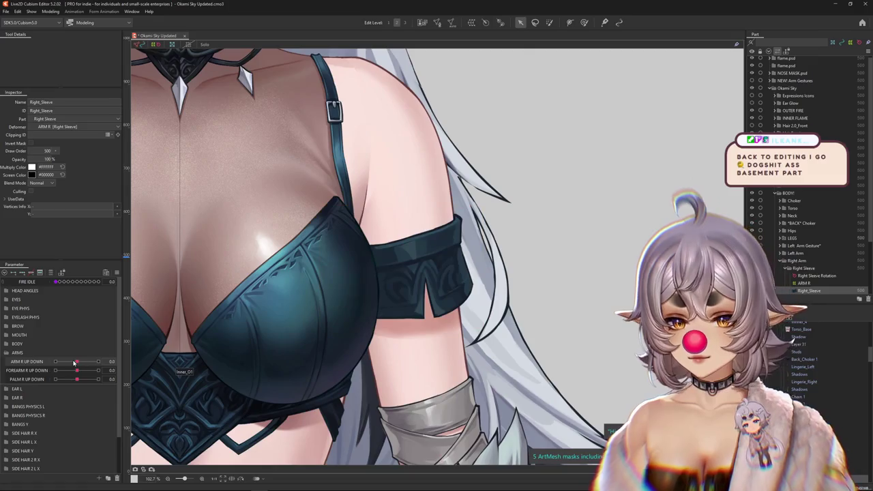
click(443, 252)
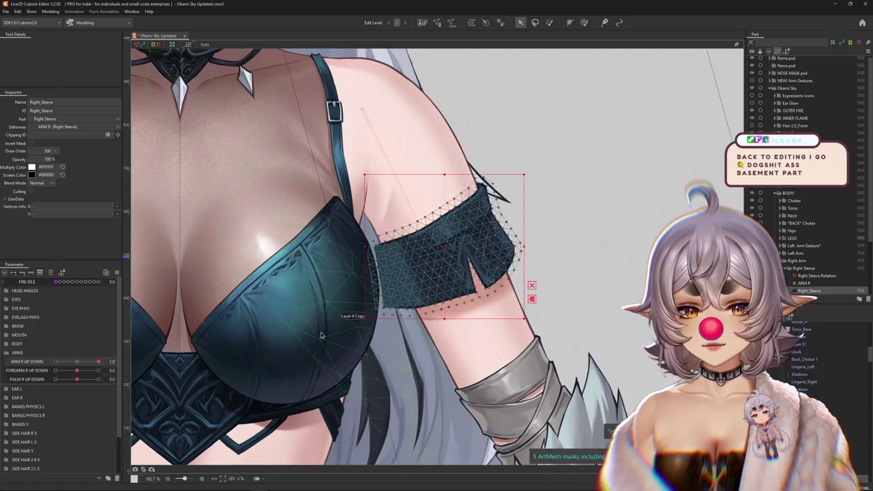
scroll(328, 239, down, 3)
Step: Use a smaller Deform Brush to push the sleeve's inner edge onto the raised arm
key(b)
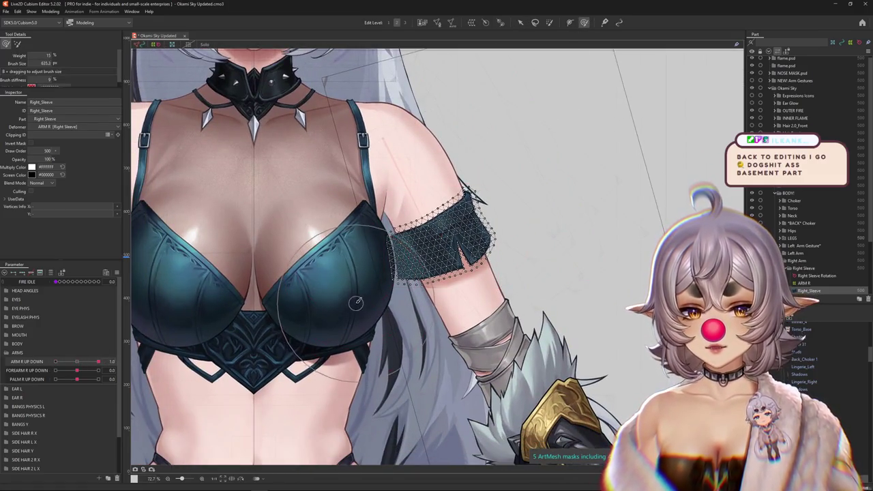
drag(344, 303, 360, 300)
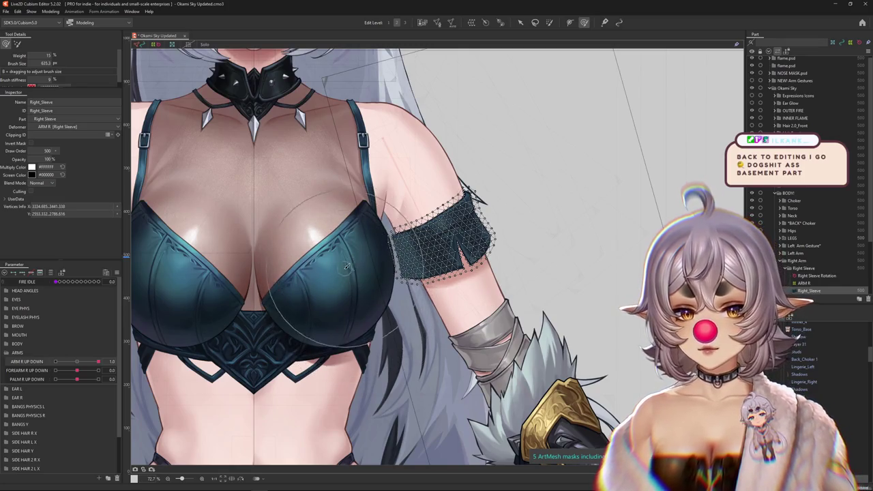
drag(346, 268, 354, 319)
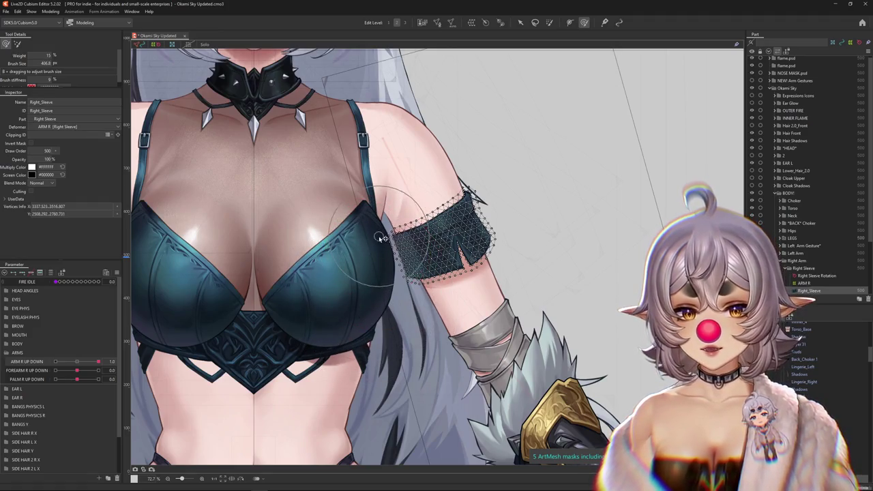
scroll(382, 238, up, 3)
drag(384, 259, 355, 314)
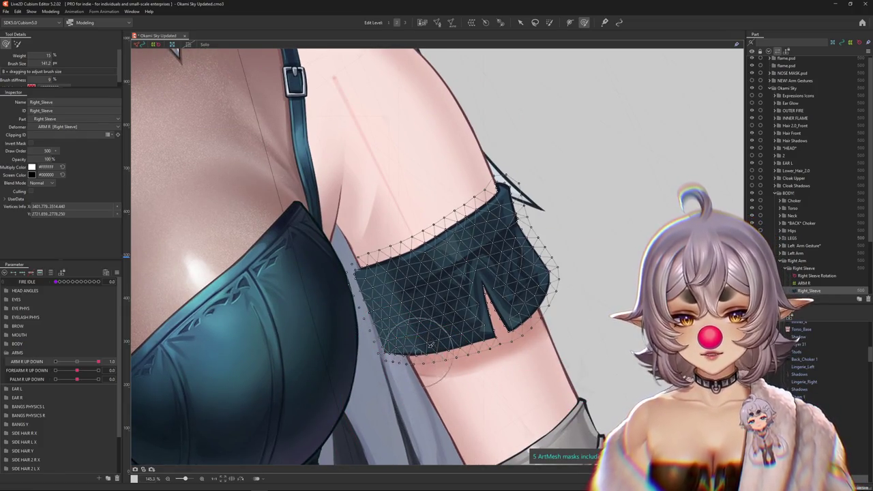
drag(465, 360, 400, 341)
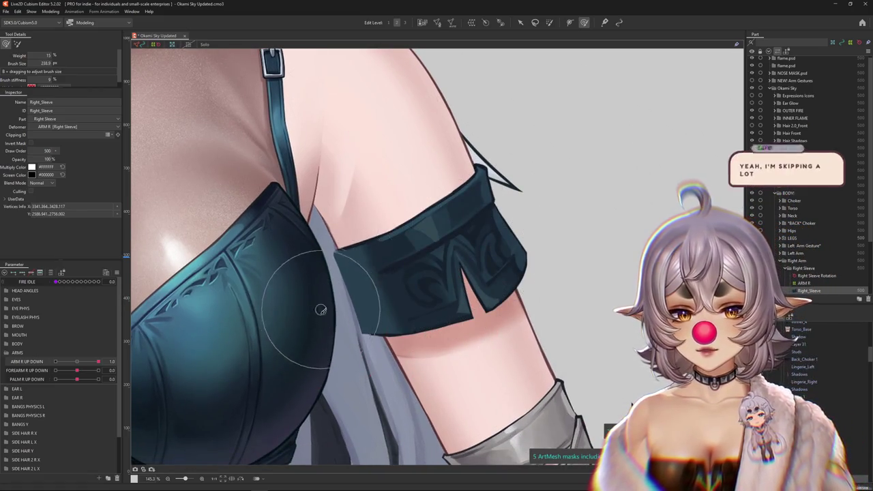
drag(328, 312, 346, 360)
Step: Move the arm parameter to test how the reshaped sleeve follows
scroll(371, 336, up, 3)
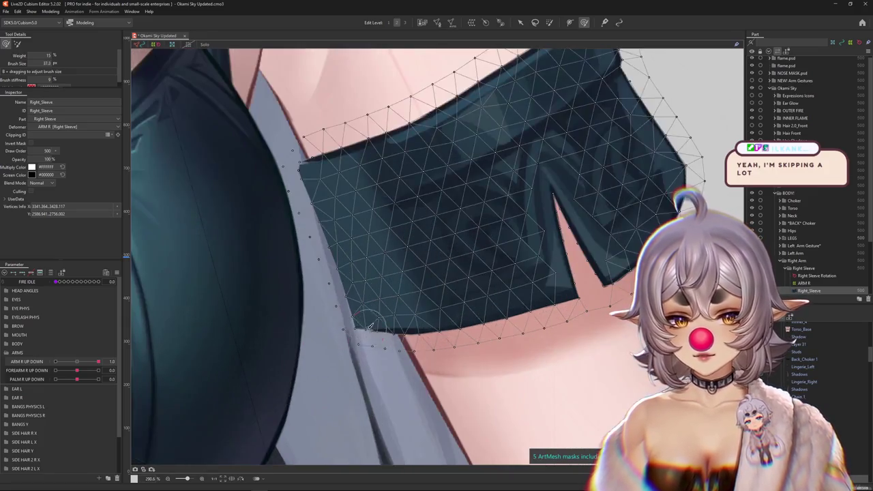
scroll(381, 330, up, 2)
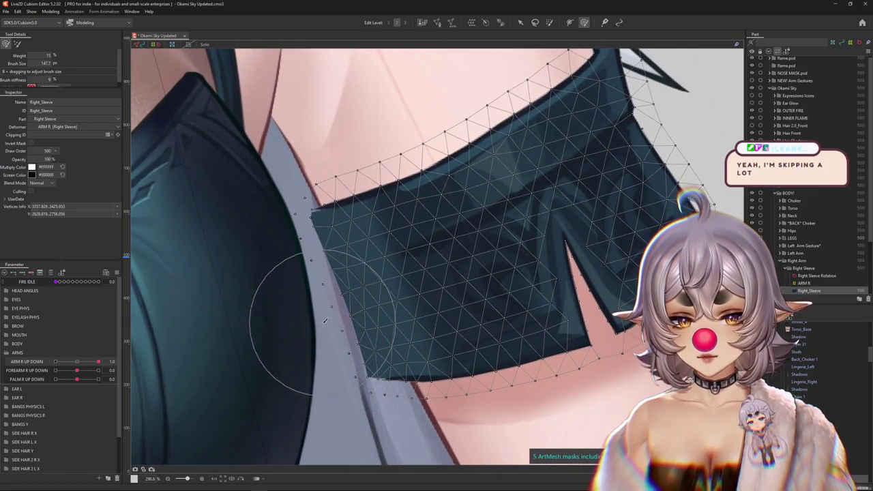
scroll(307, 307, up, 3)
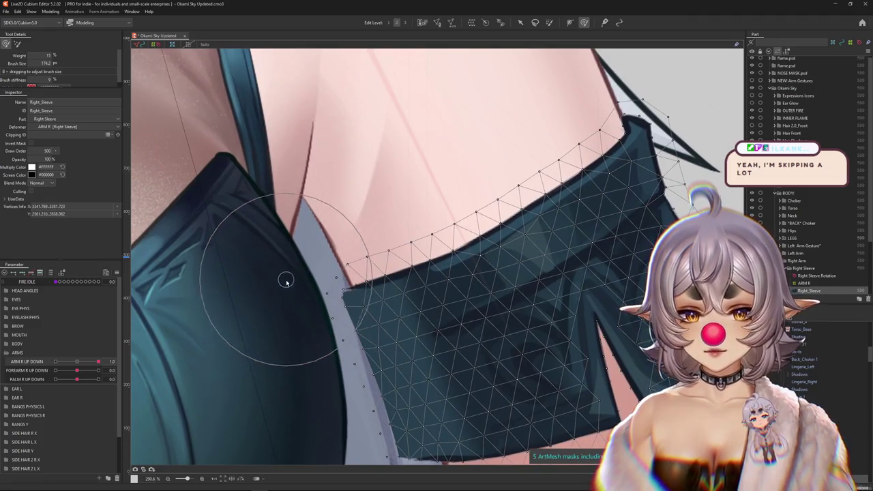
scroll(286, 281, down, 2)
mouse_move(85, 355)
mouse_down()
mouse_move(118, 360)
mouse_move(30, 368)
mouse_up()
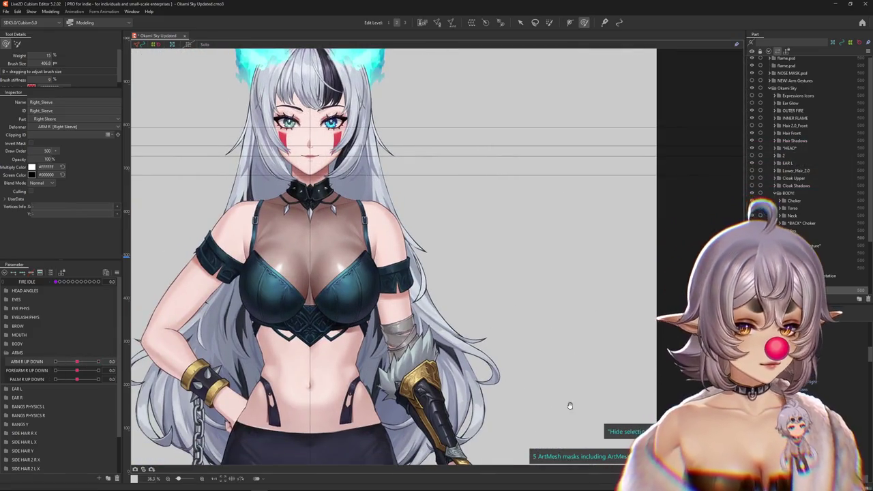
Step: Create two new parameters named ARM PHYS and FOREARM PHYS in the ARMS group
click(102, 479)
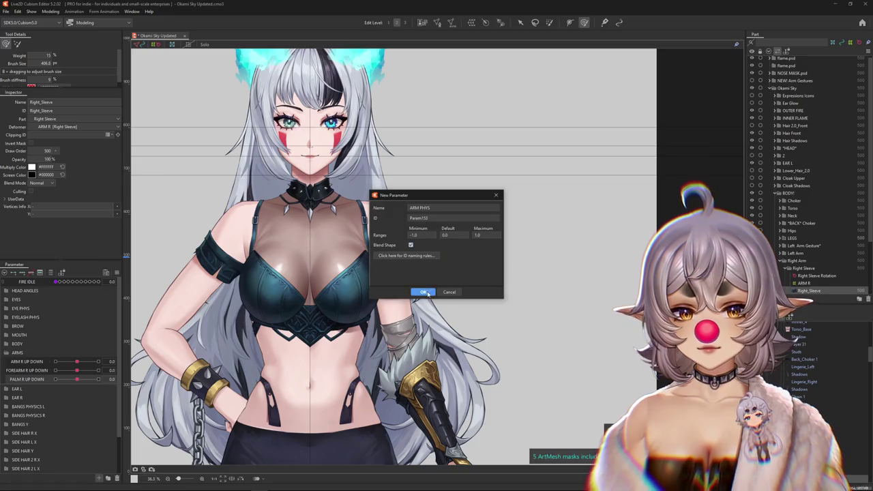
click(424, 292)
click(100, 479)
text(FOREARM PHYS)
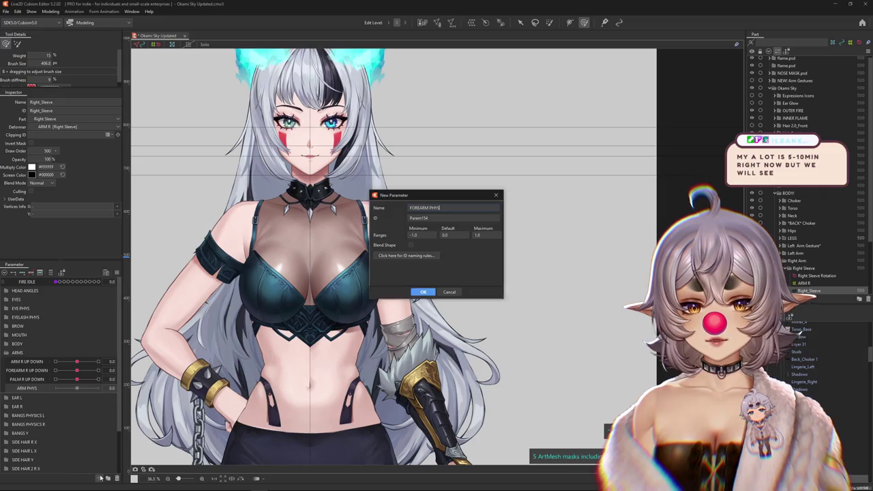
key(Return)
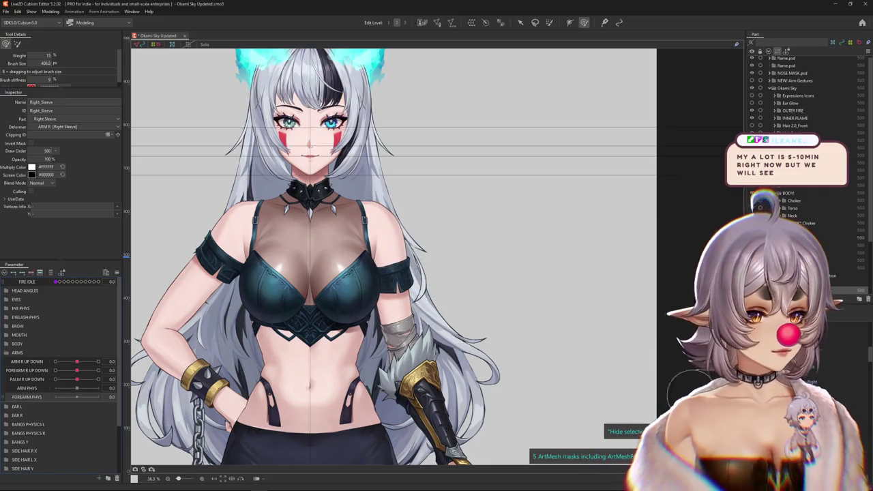